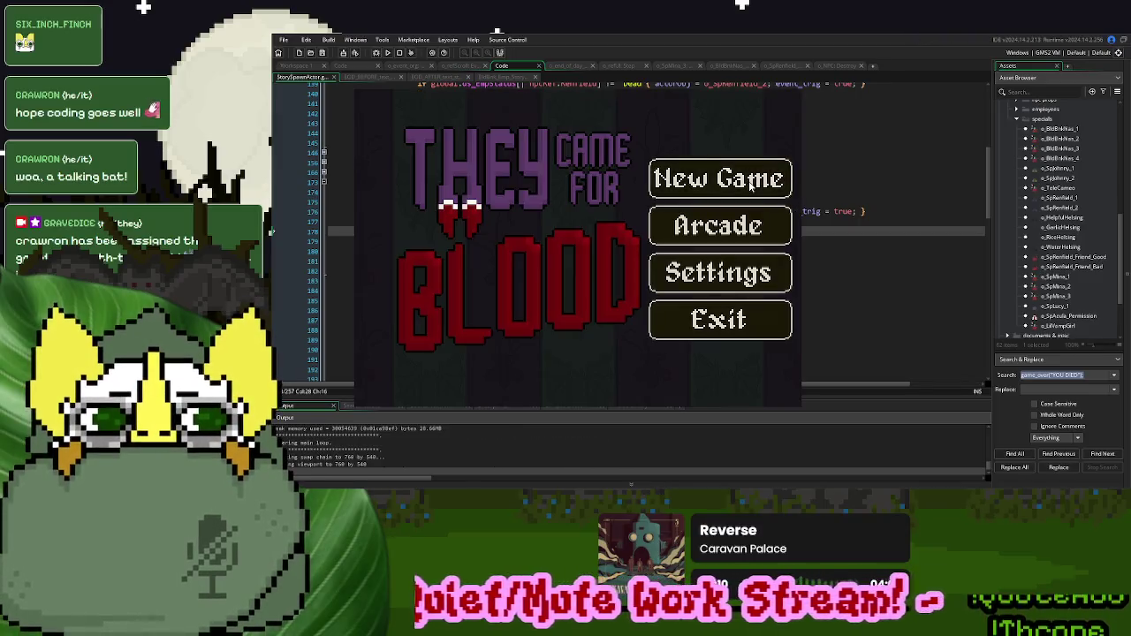
# - Start a new game in the test run, then close it after the NPC greeting appears
pyautogui.click(683, 197)
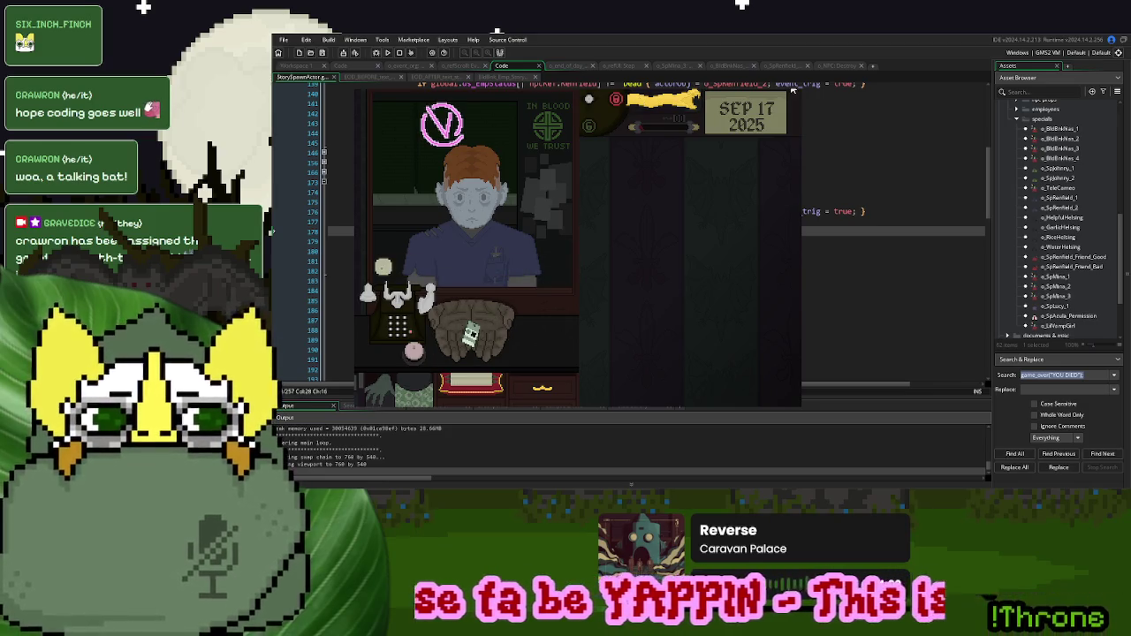
pyautogui.click(793, 90)
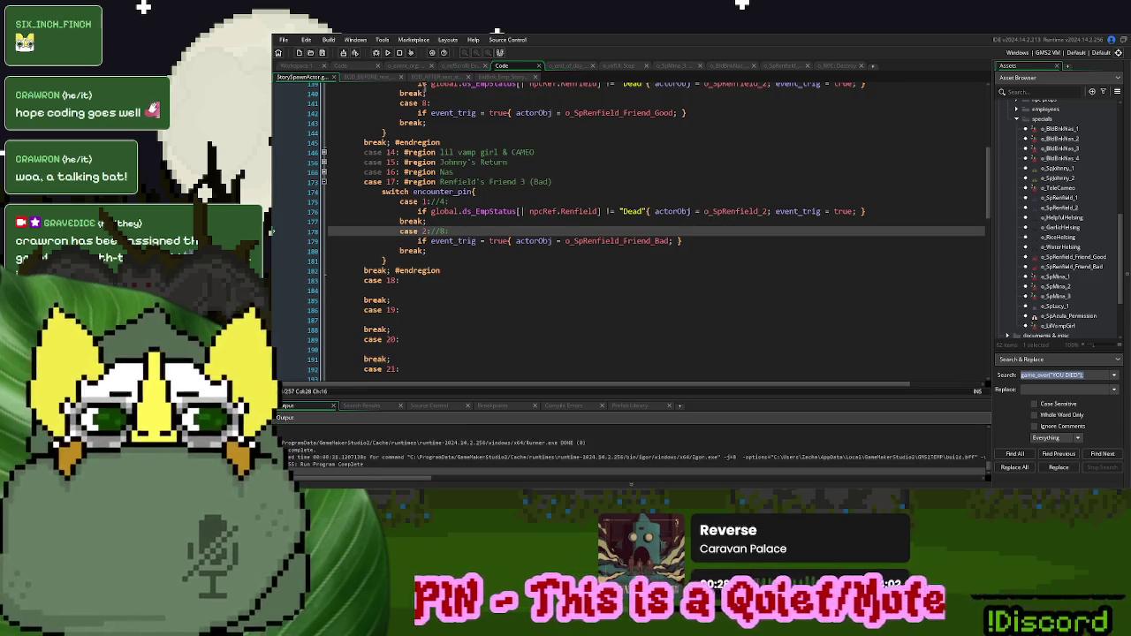
# - Open the o_SpRenfield_2 object's Create event code for review
pyautogui.click(410, 67)
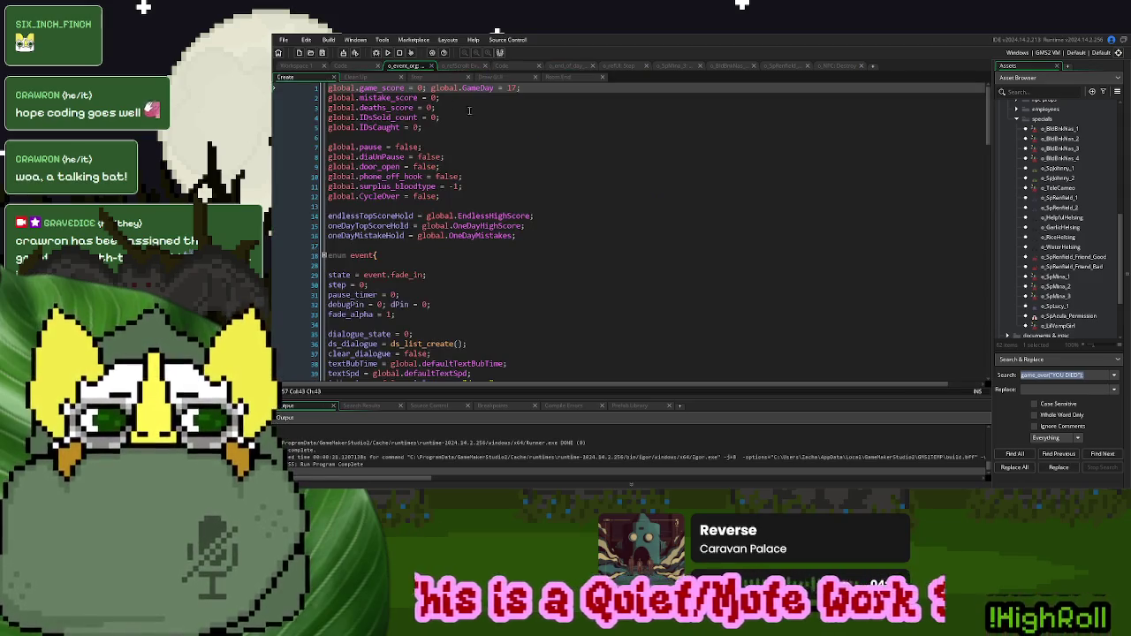
pyautogui.click(506, 67)
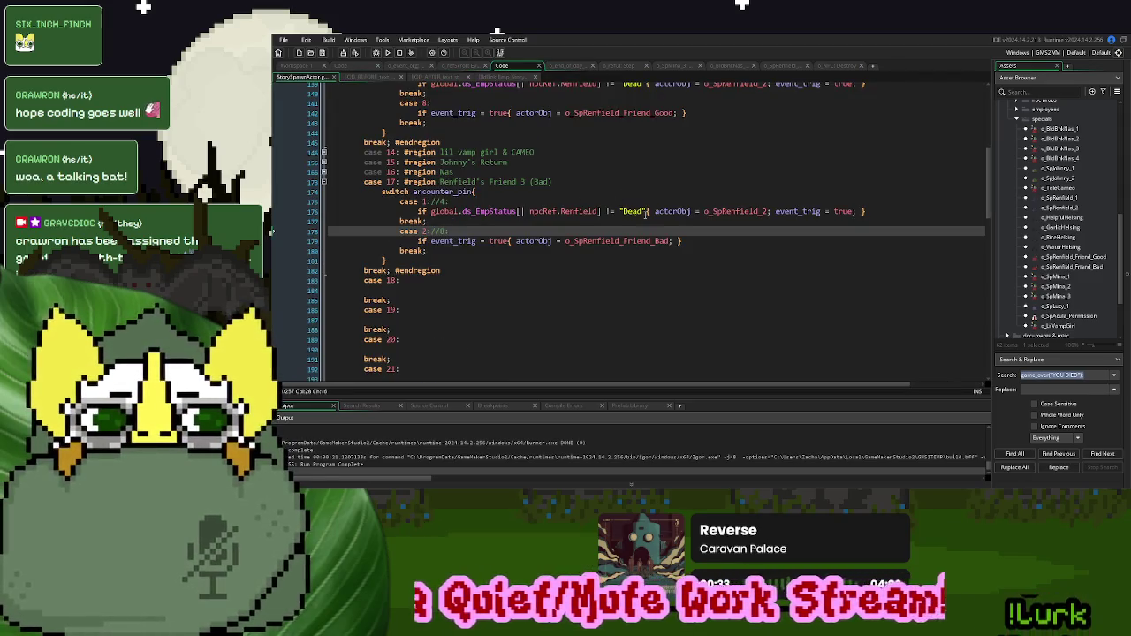
pyautogui.middleClick(730, 214)
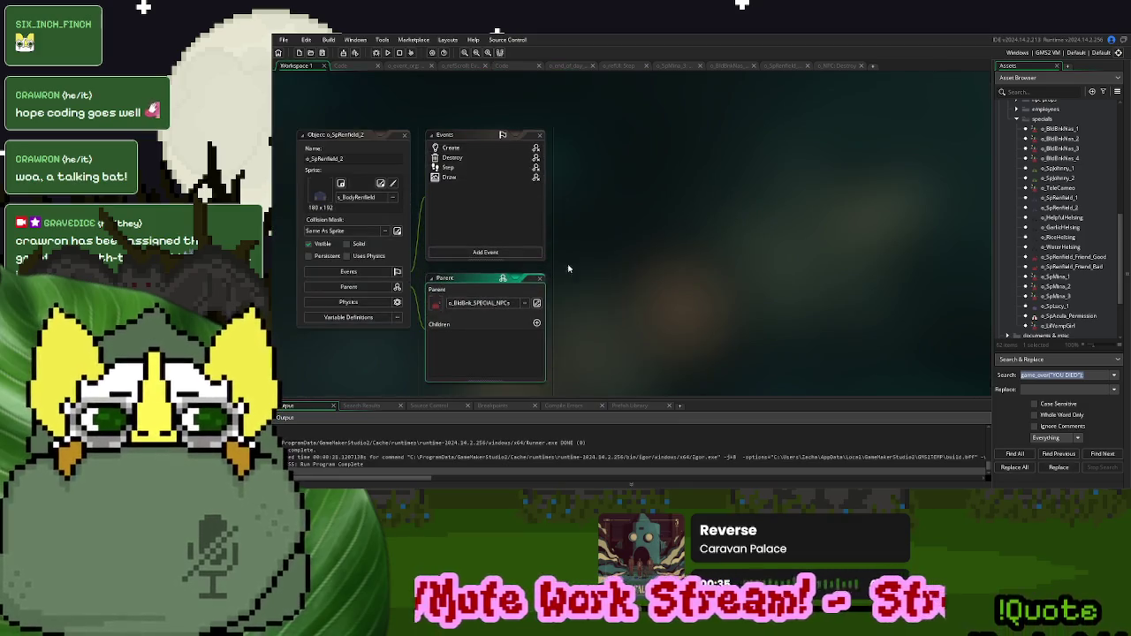
pyautogui.doubleClick(461, 147)
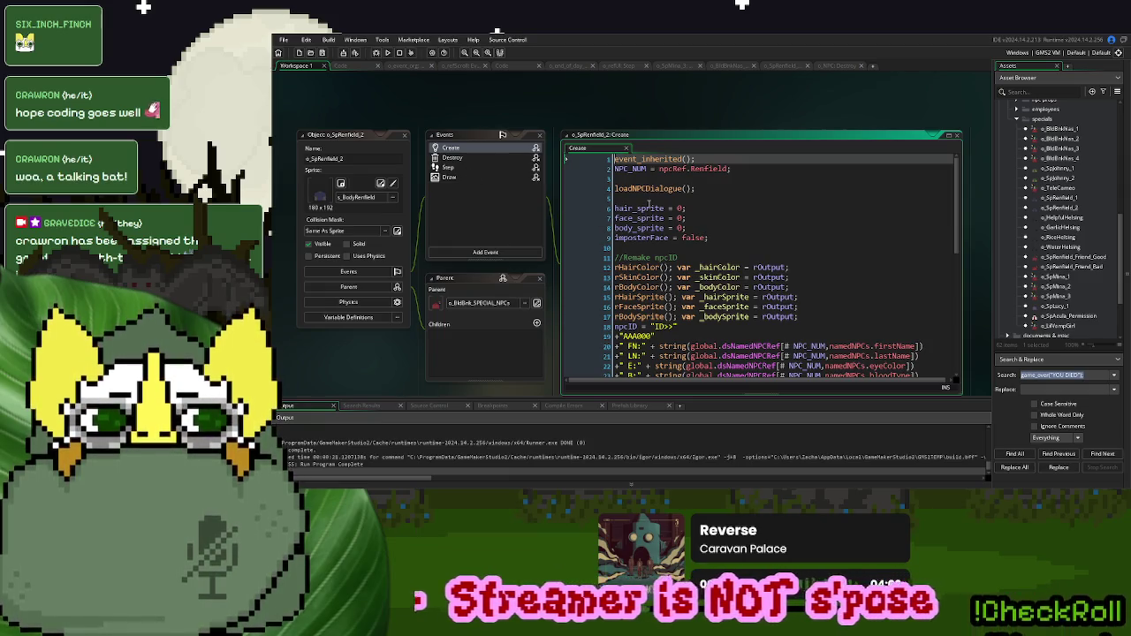
# - Run and stop a test build, then bring up the BldBnk_Emp_Story script code
pyautogui.click(388, 52)
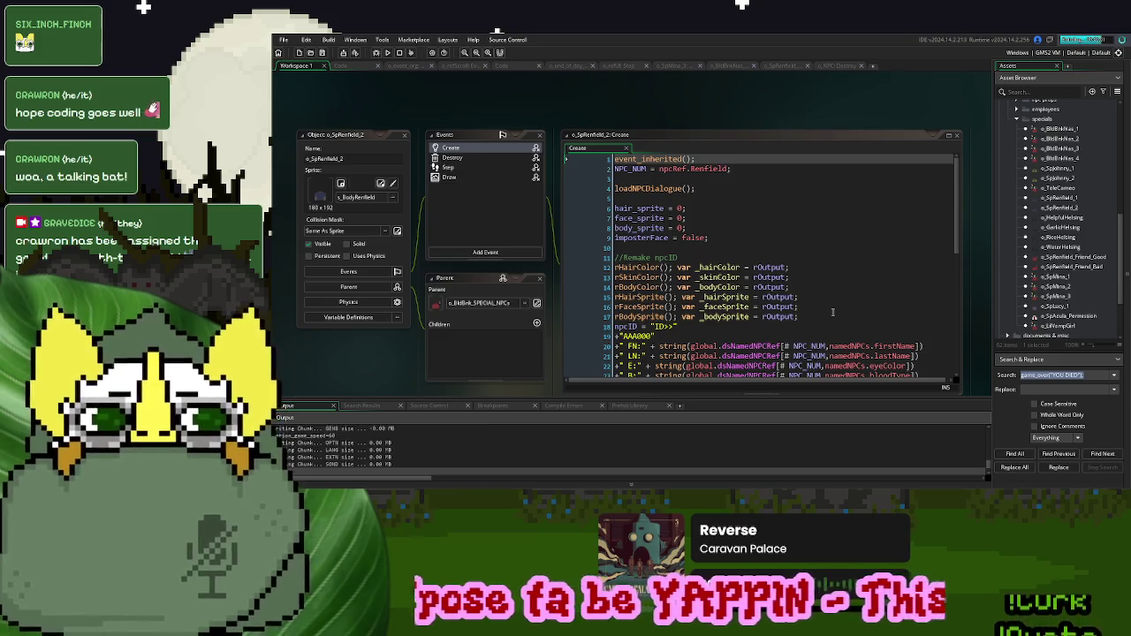
pyautogui.click(411, 50)
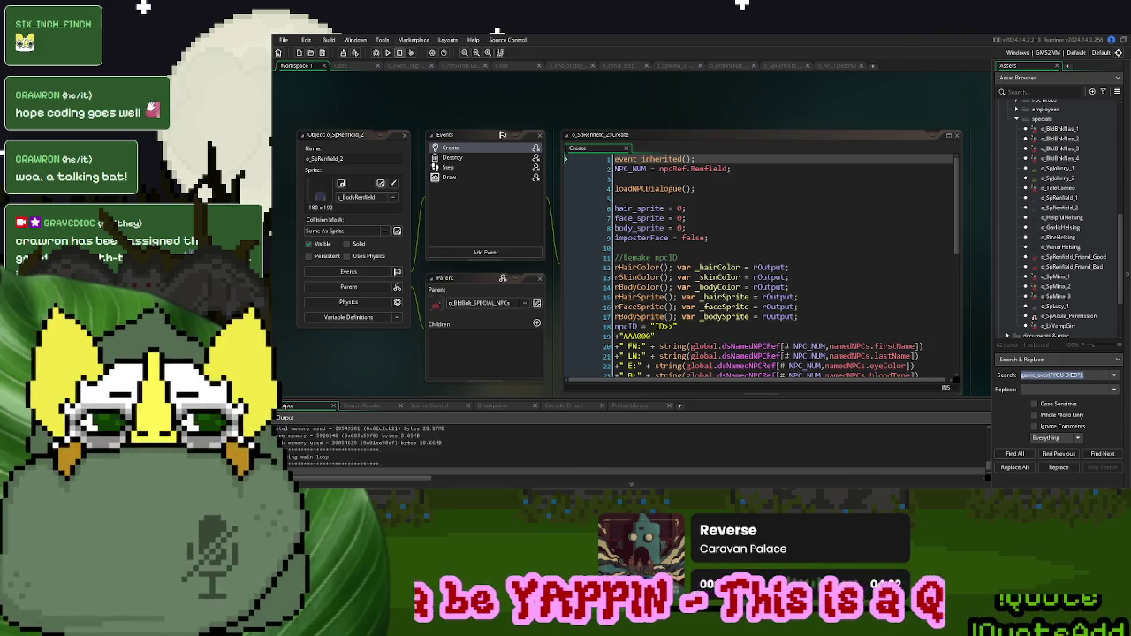
pyautogui.click(511, 68)
pyautogui.click(515, 78)
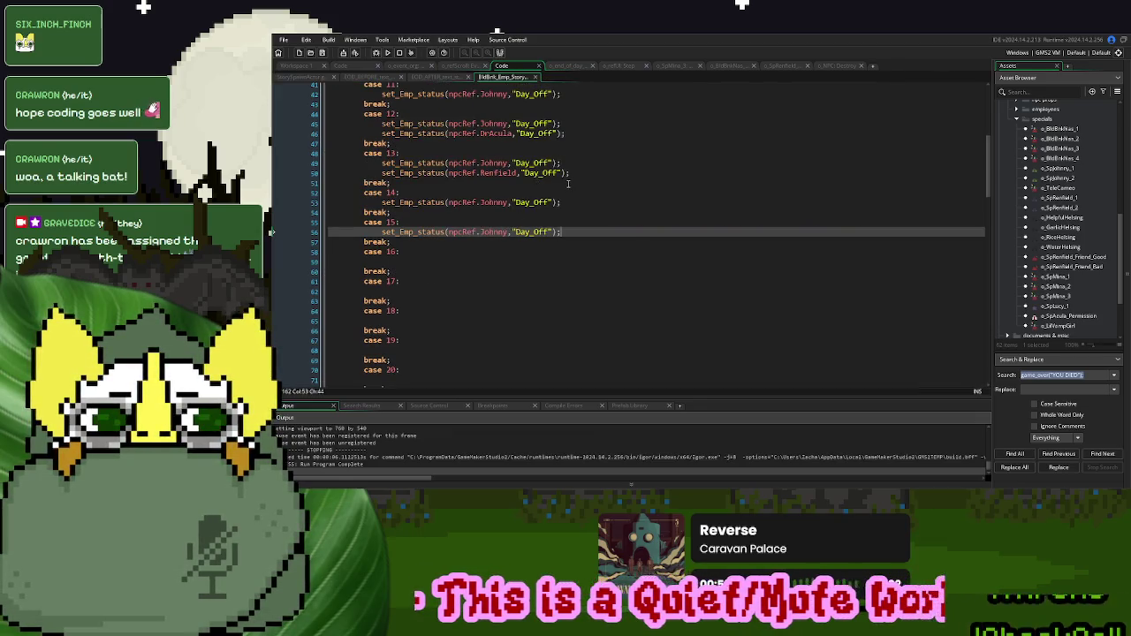
# - Copy case 13's Renfield Day_Off line into case 17, then run a test build
pyautogui.moveTo(576, 173); pyautogui.dragTo(579, 168)
pyautogui.hotkey('ctrl', 'c')
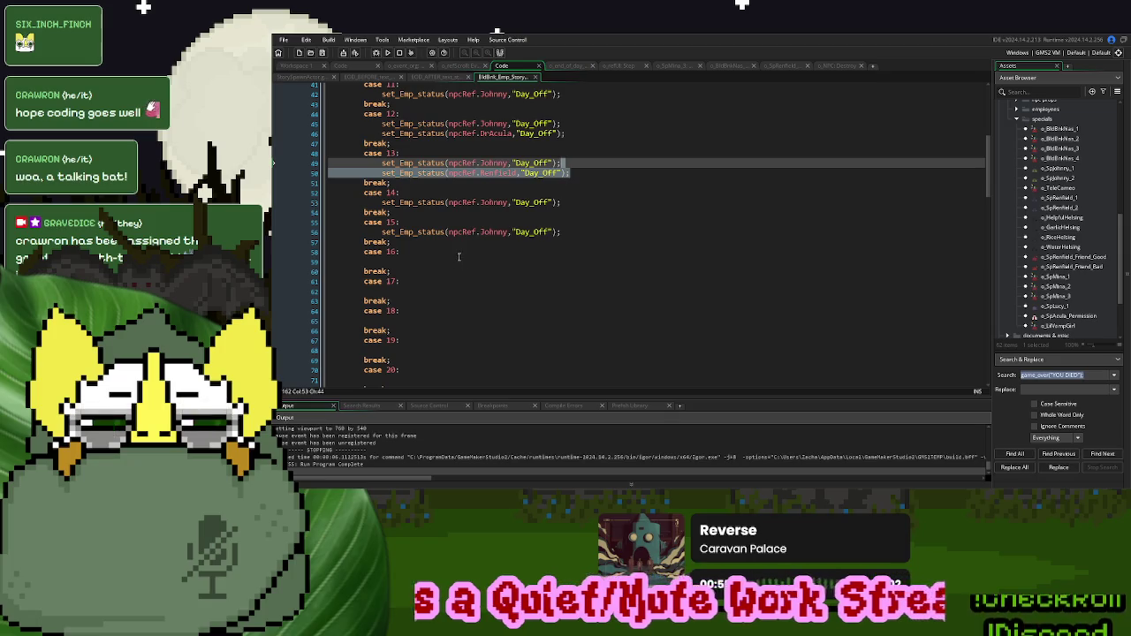
pyautogui.click(459, 254)
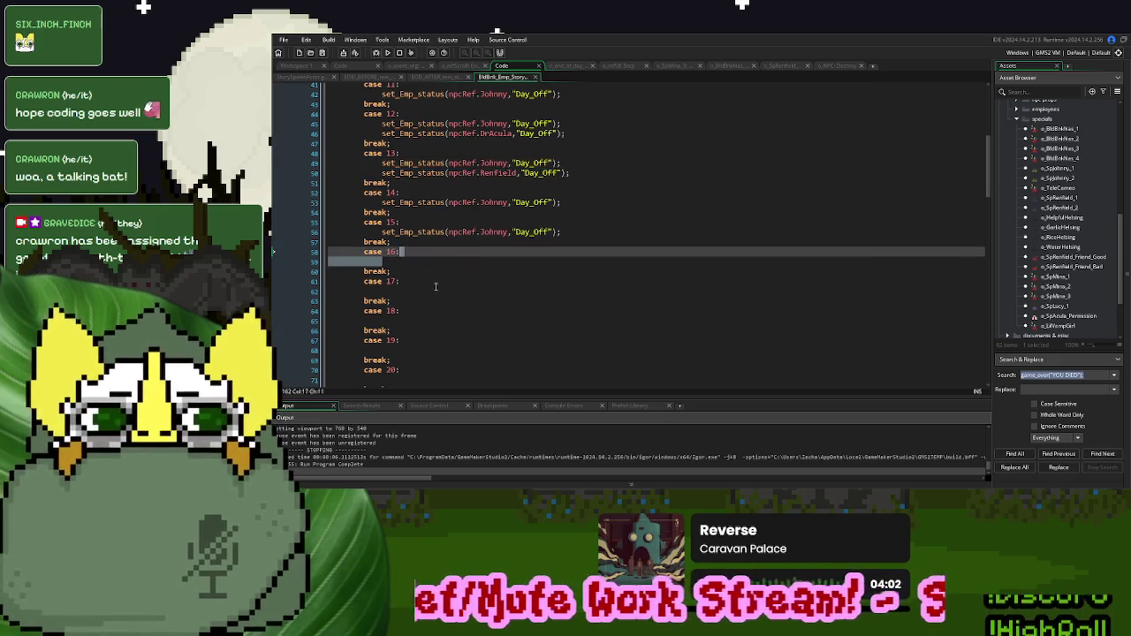
pyautogui.click(434, 291)
pyautogui.hotkey('ctrl', 'v')
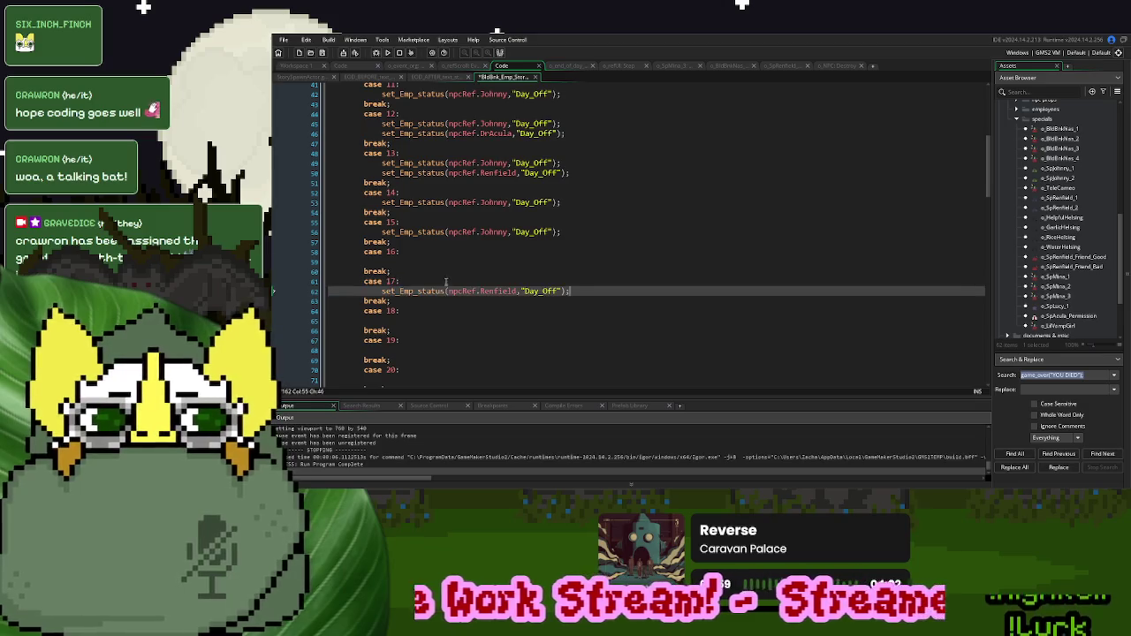
pyautogui.click(387, 52)
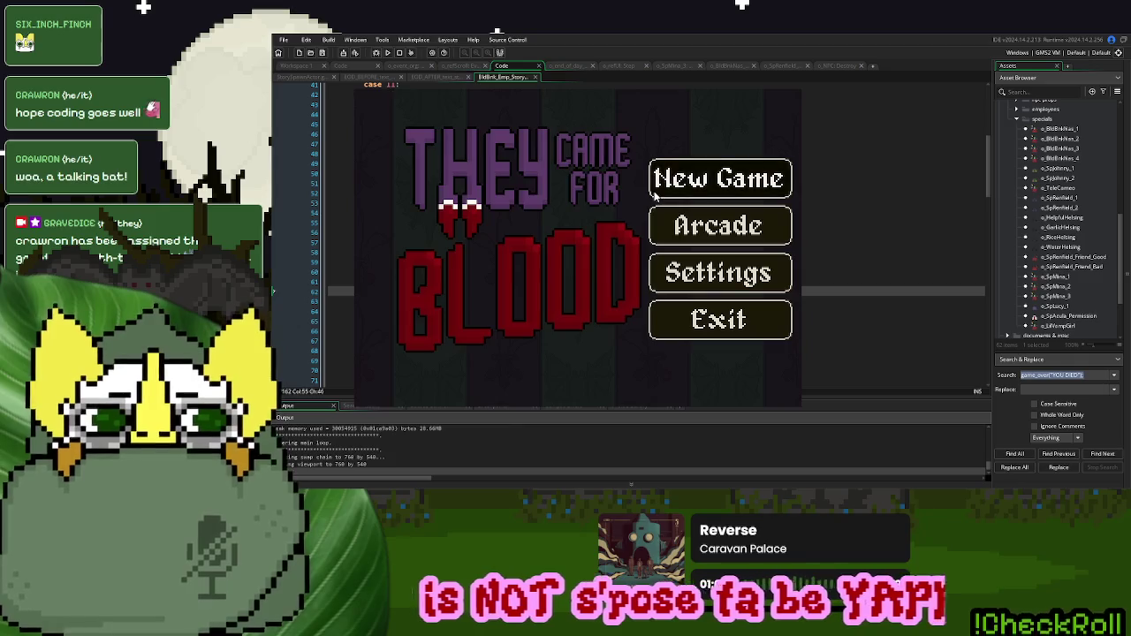
# - Start a new game, call a donor and click through the customer's favour dialogue
pyautogui.click(654, 192)
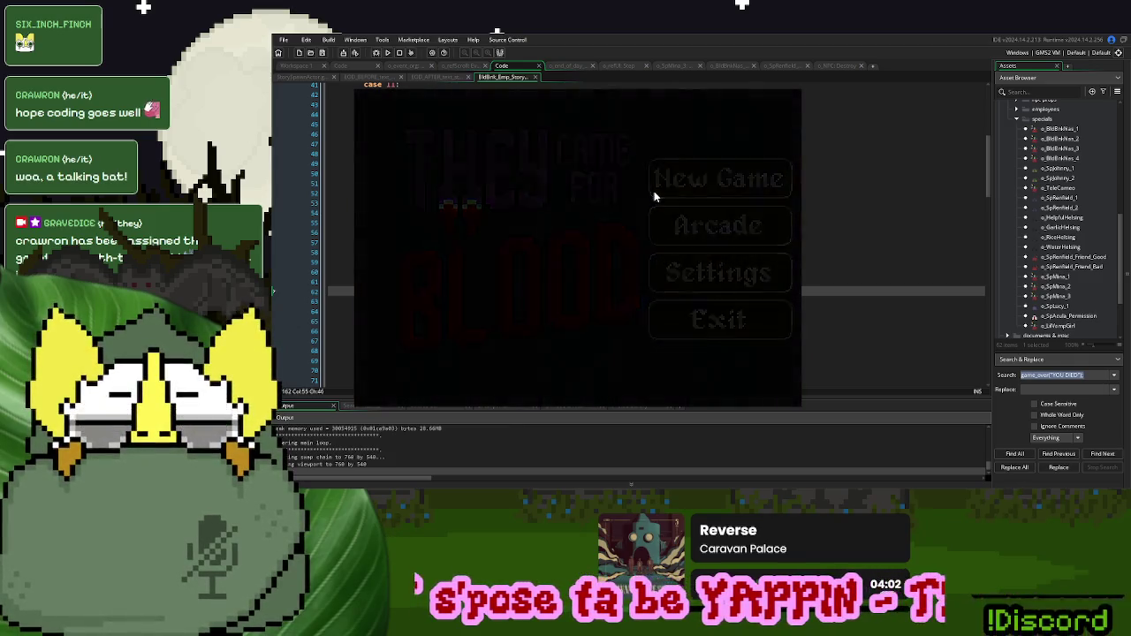
pyautogui.click(415, 352)
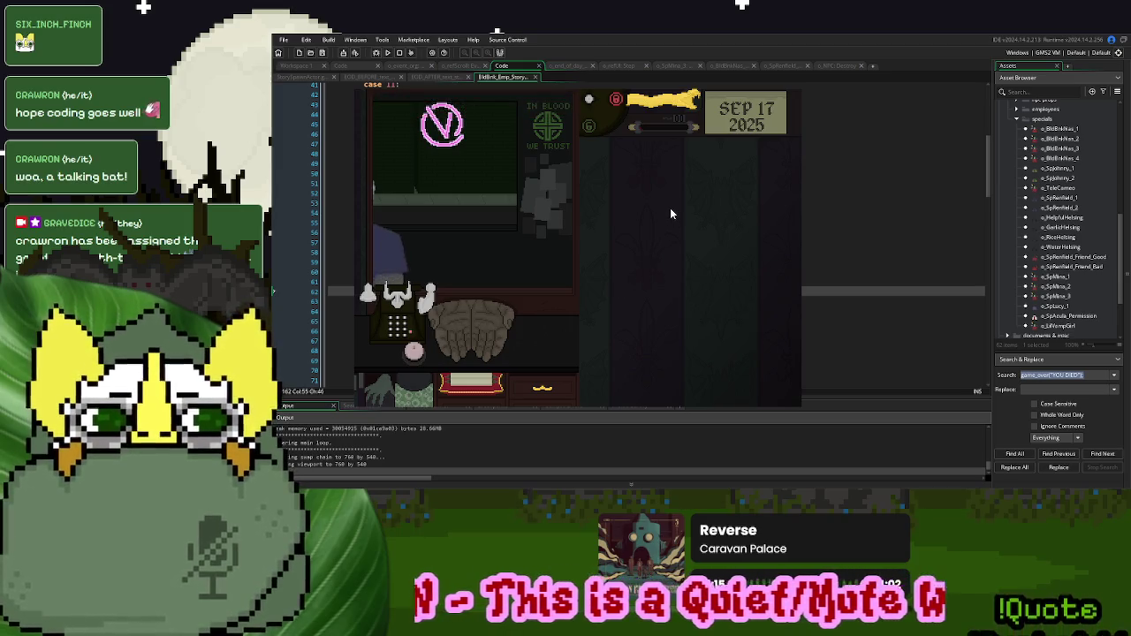
pyautogui.click(669, 104)
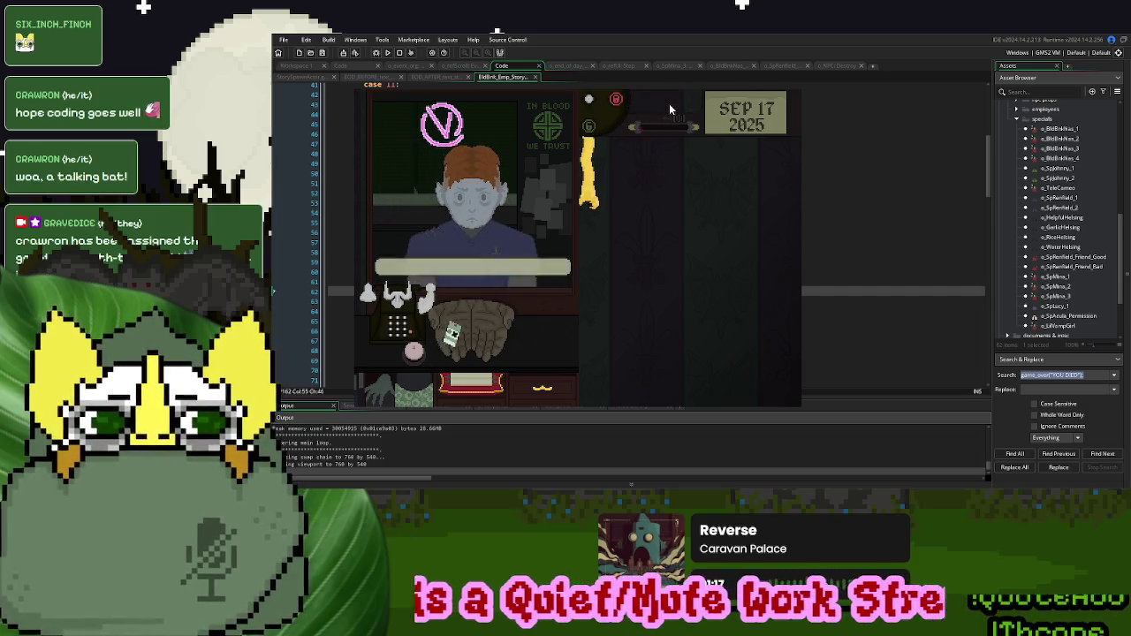
pyautogui.click(699, 278)
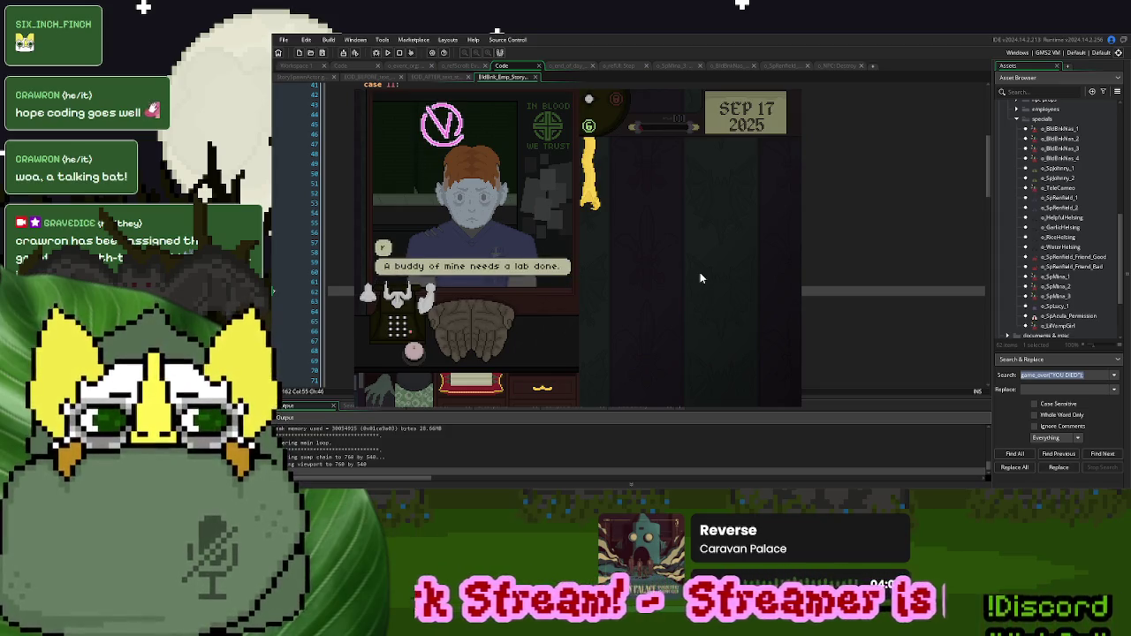
pyautogui.click(700, 278)
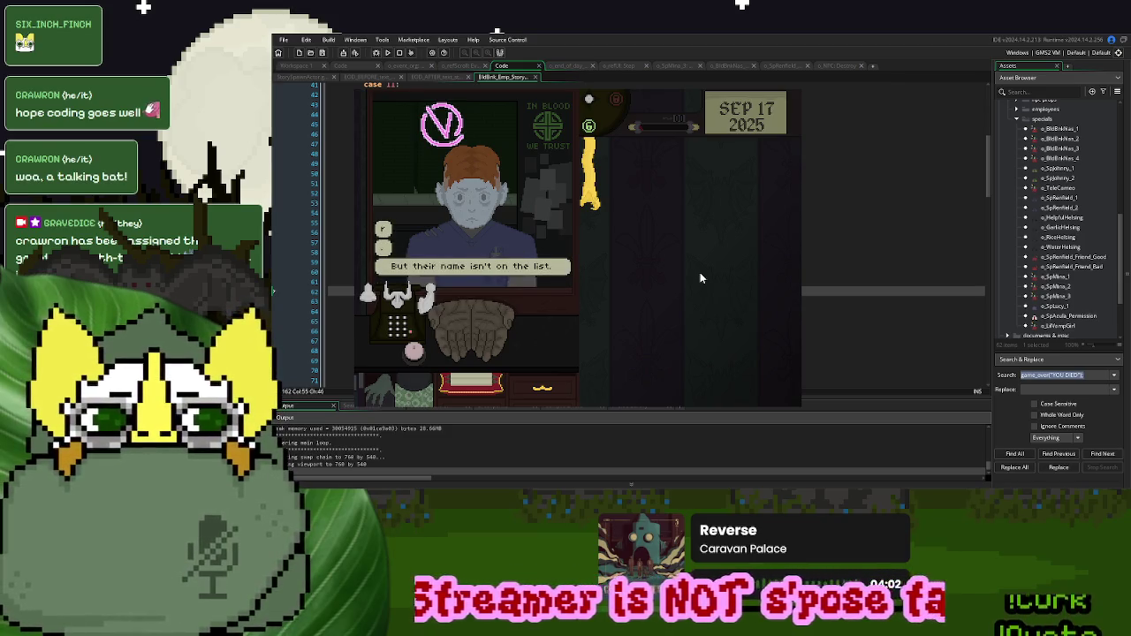
pyautogui.click(700, 278)
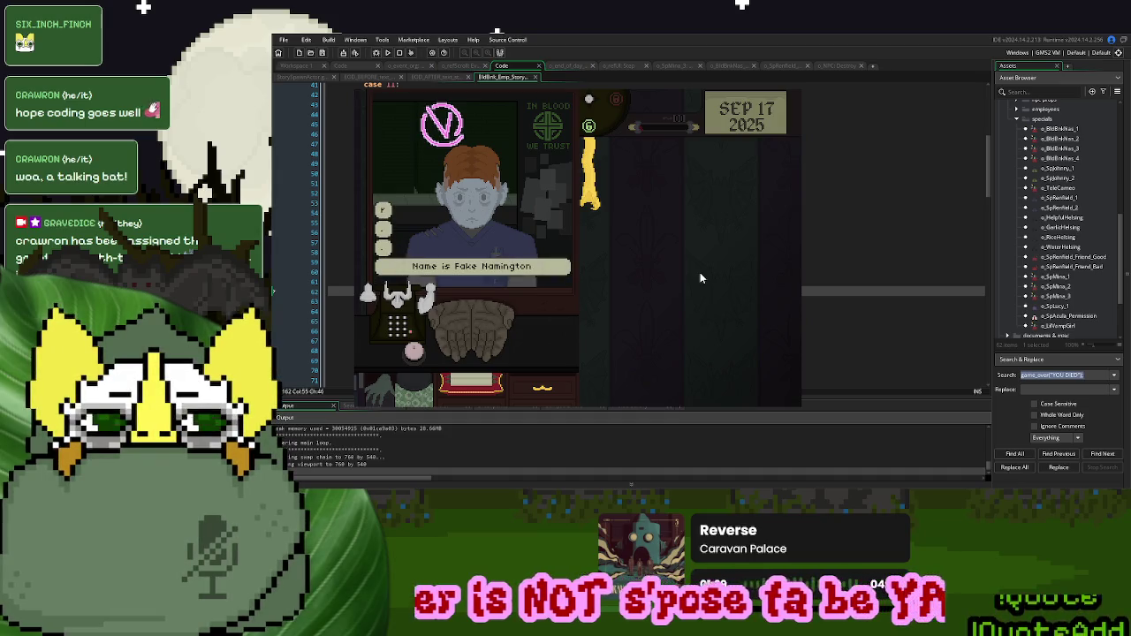
pyautogui.click(700, 278)
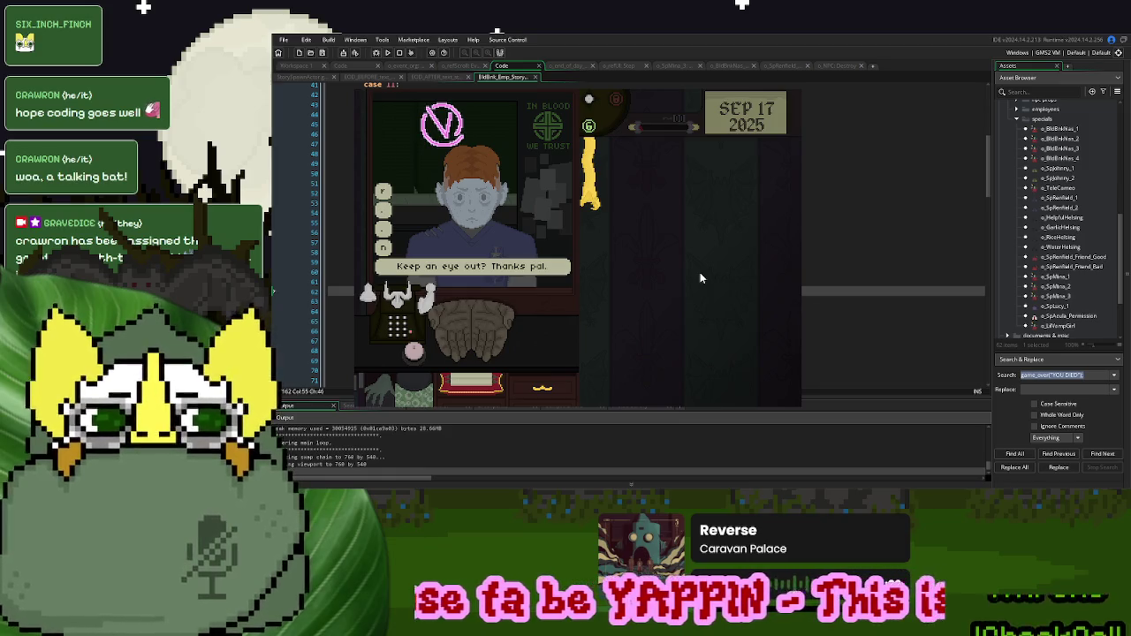
pyautogui.click(699, 274)
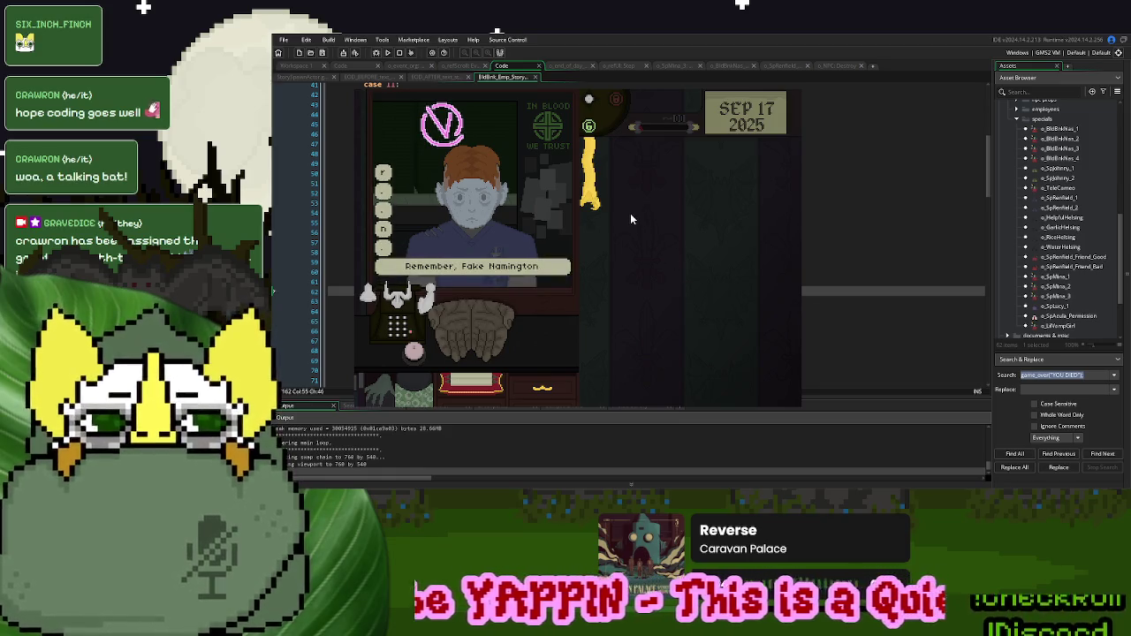
pyautogui.click(629, 213)
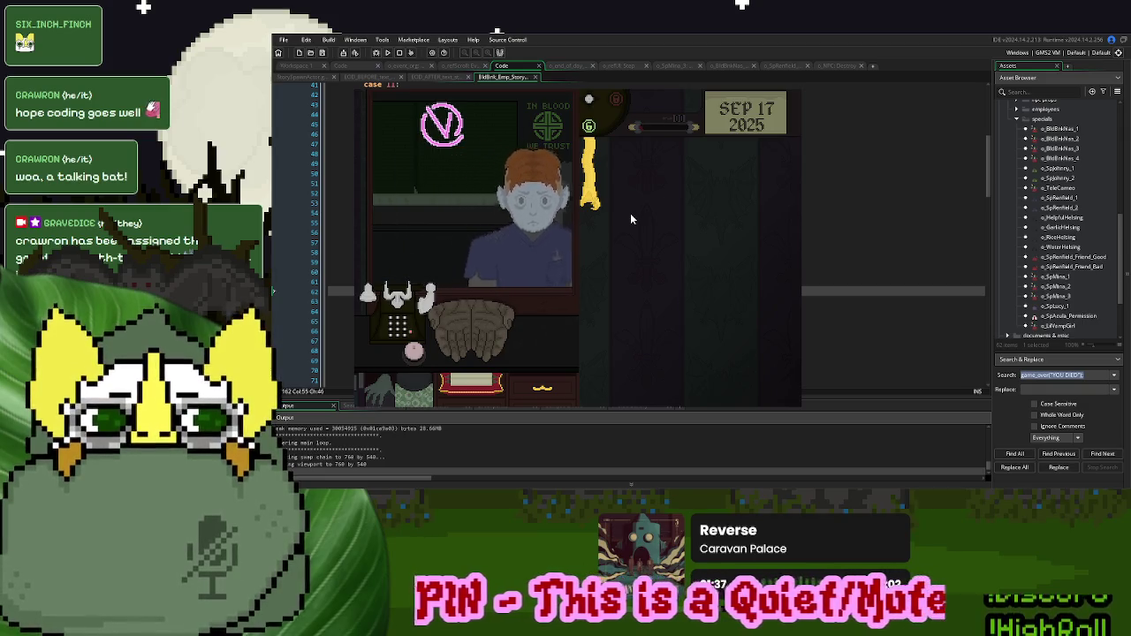
# - Call the next customer, place their ID card on the desk, then return the citizenship card
pyautogui.click(587, 200)
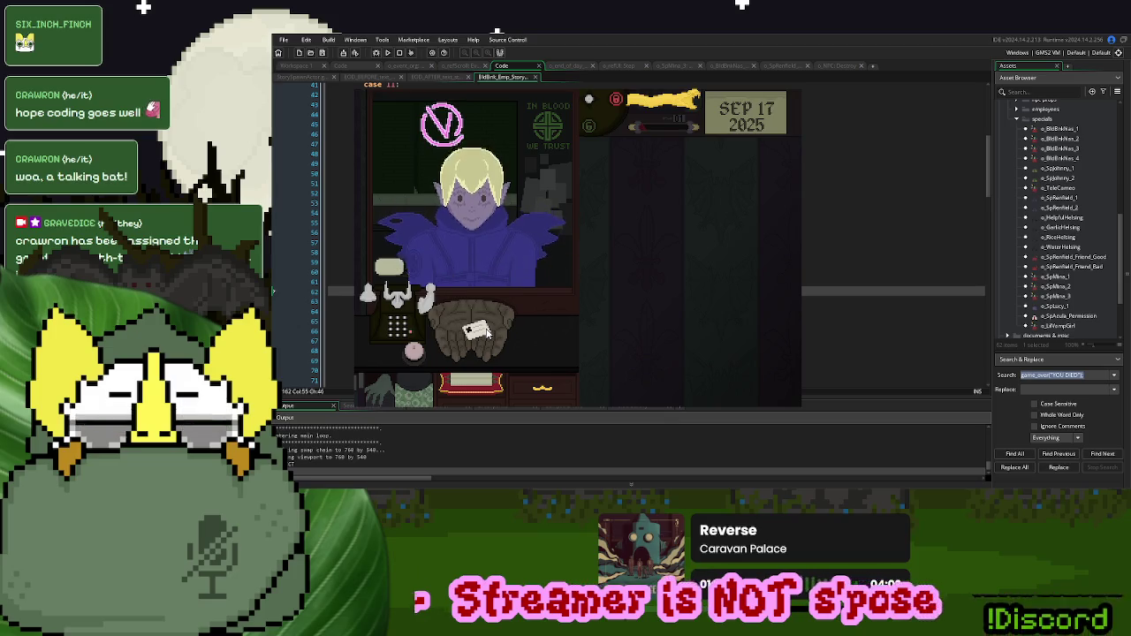
pyautogui.moveTo(484, 332)
pyautogui.mouseDown()
pyautogui.moveTo(624, 303)
pyautogui.moveTo(698, 258)
pyautogui.mouseUp()
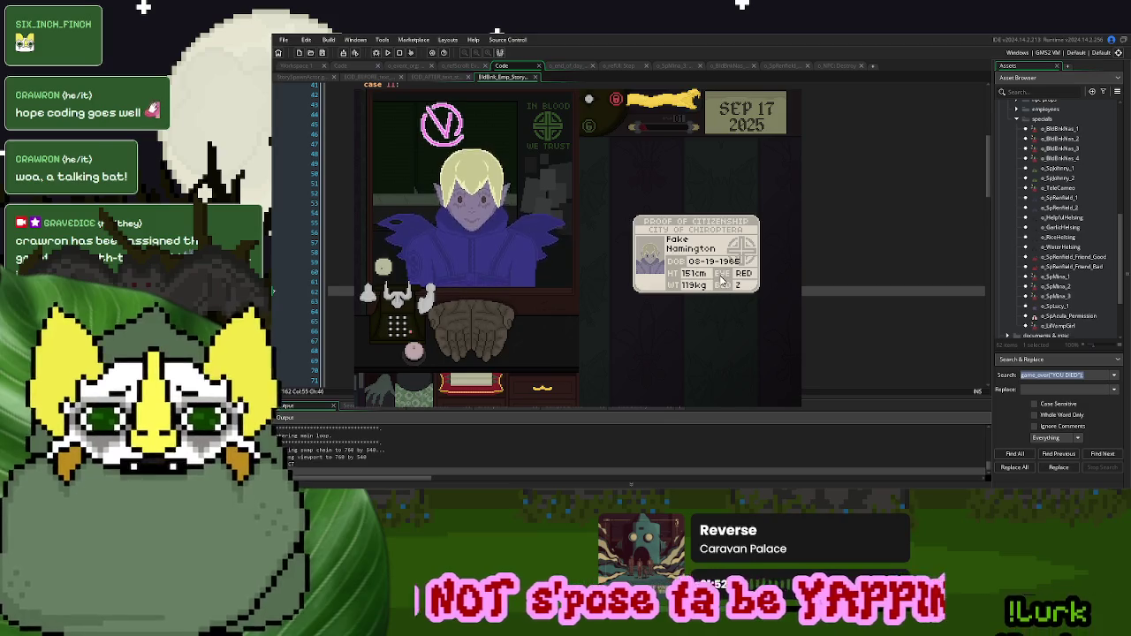
pyautogui.click(669, 106)
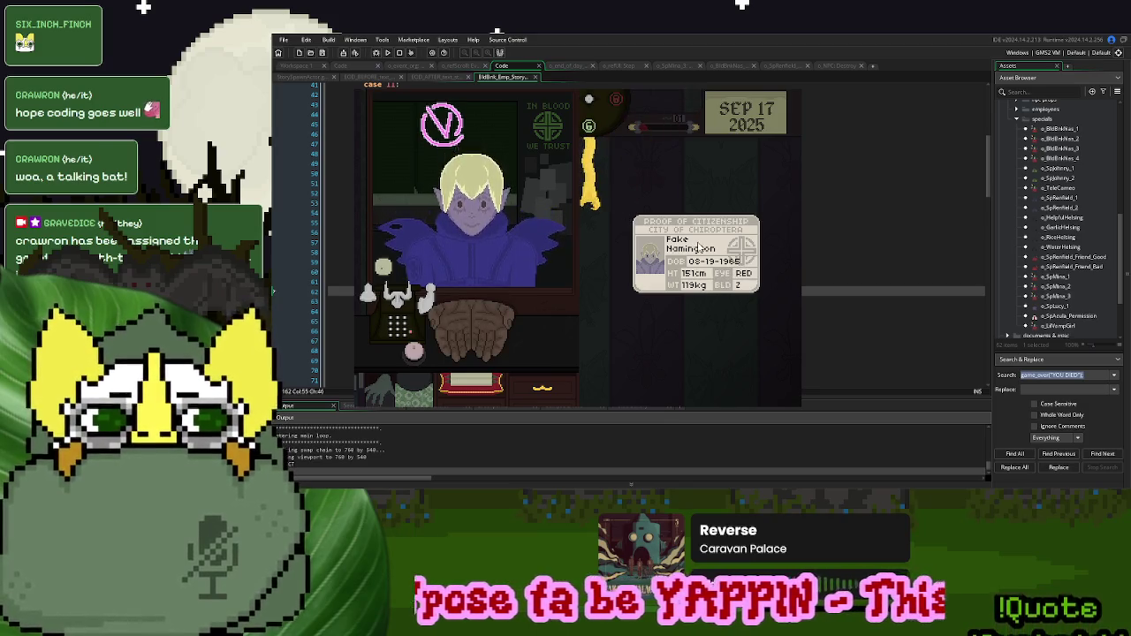
pyautogui.click(697, 245)
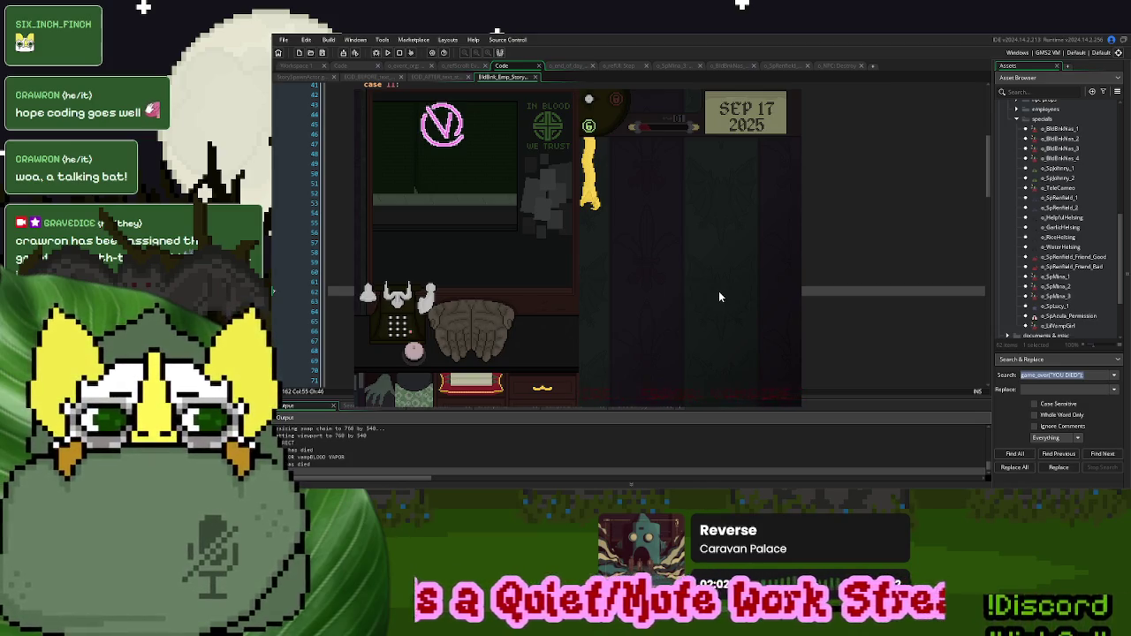
pyautogui.click(543, 394)
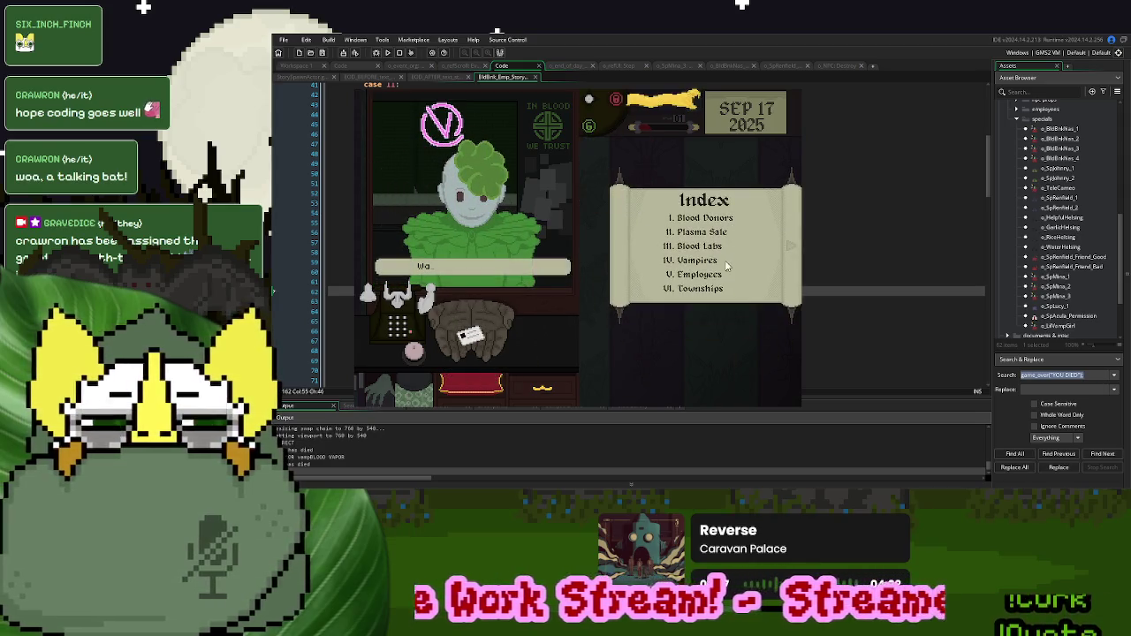
pyautogui.click(702, 274)
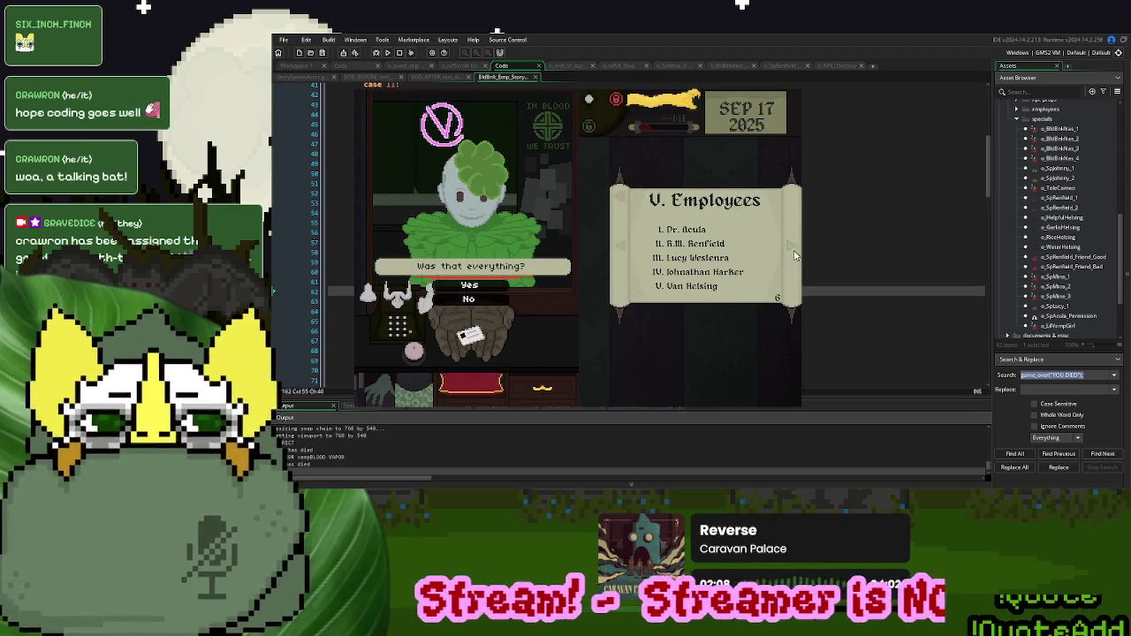
pyautogui.click(791, 247)
pyautogui.click(791, 247)
pyautogui.click(791, 248)
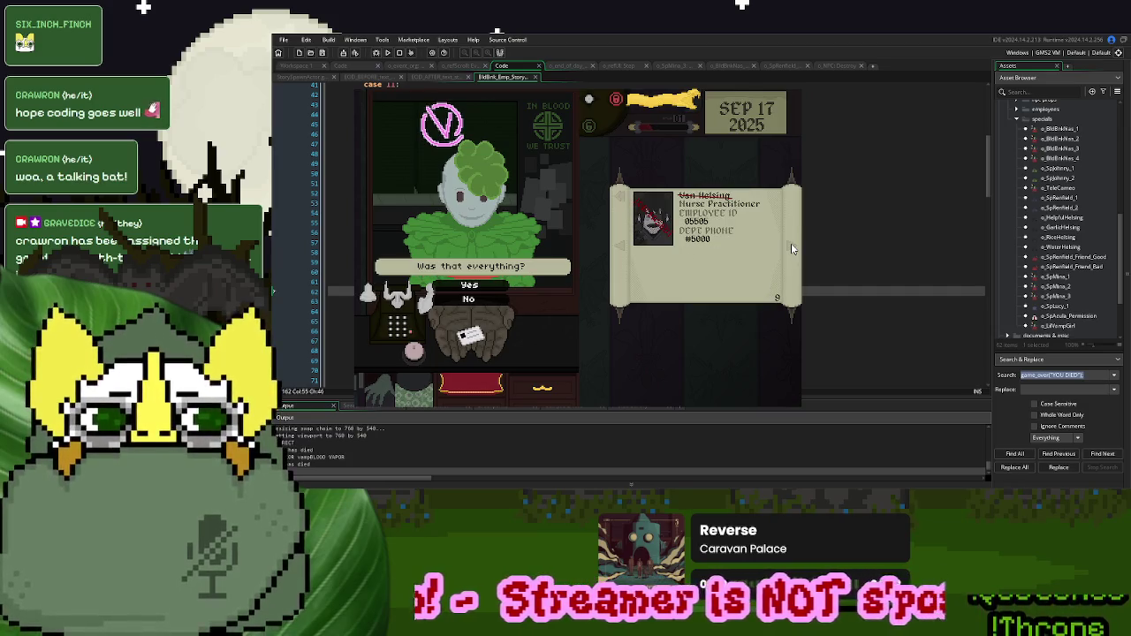
pyautogui.press('Escape')
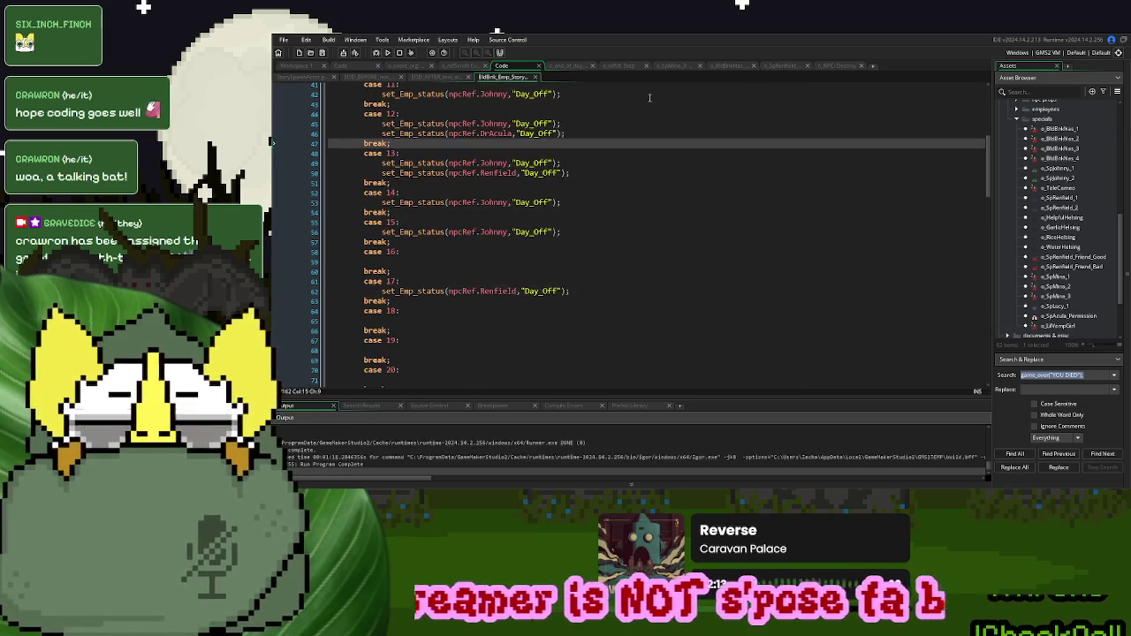
# - Open o_NPC's Step code and expand the Spawn Entrance region to the walking_bob lines
pyautogui.scroll(5, 1060, 194)
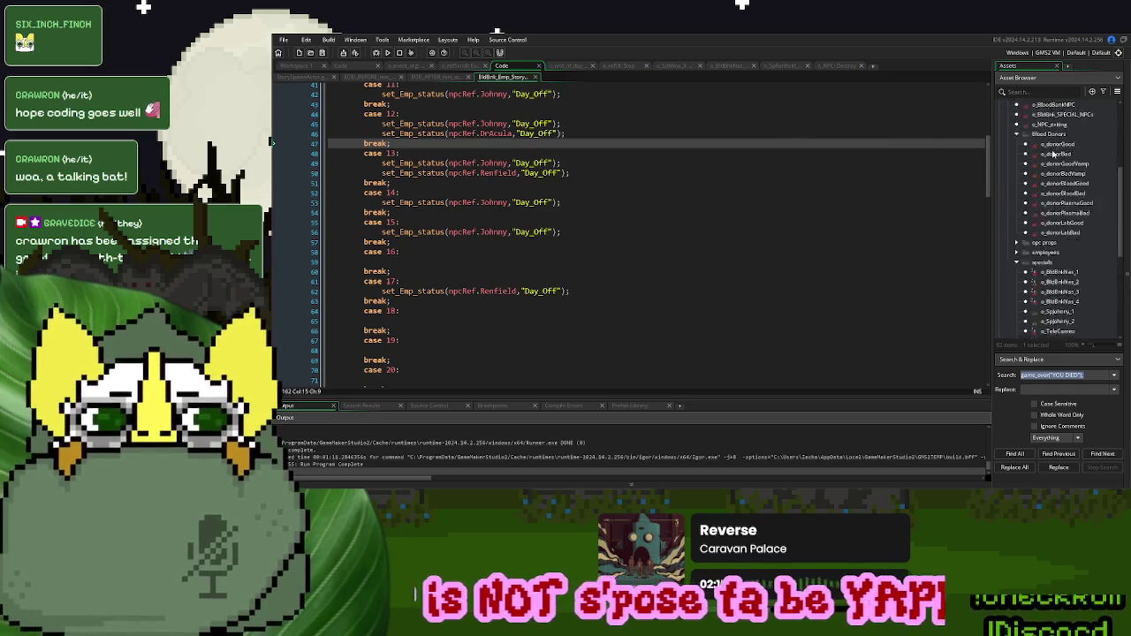
pyautogui.doubleClick(1041, 184)
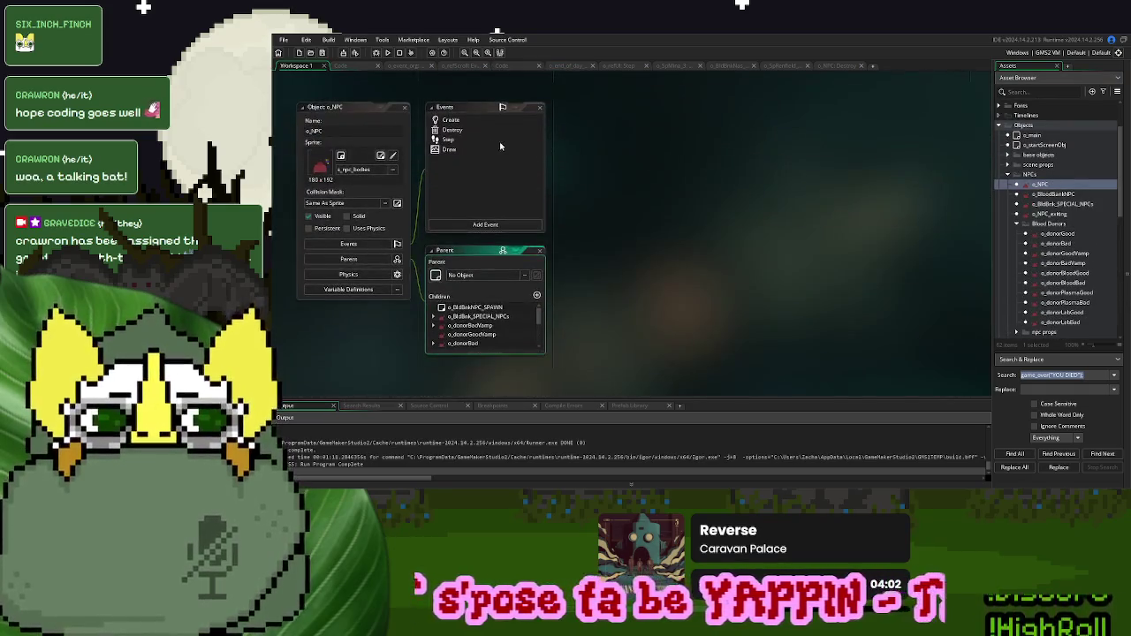
pyautogui.scroll(-6, 861, 250)
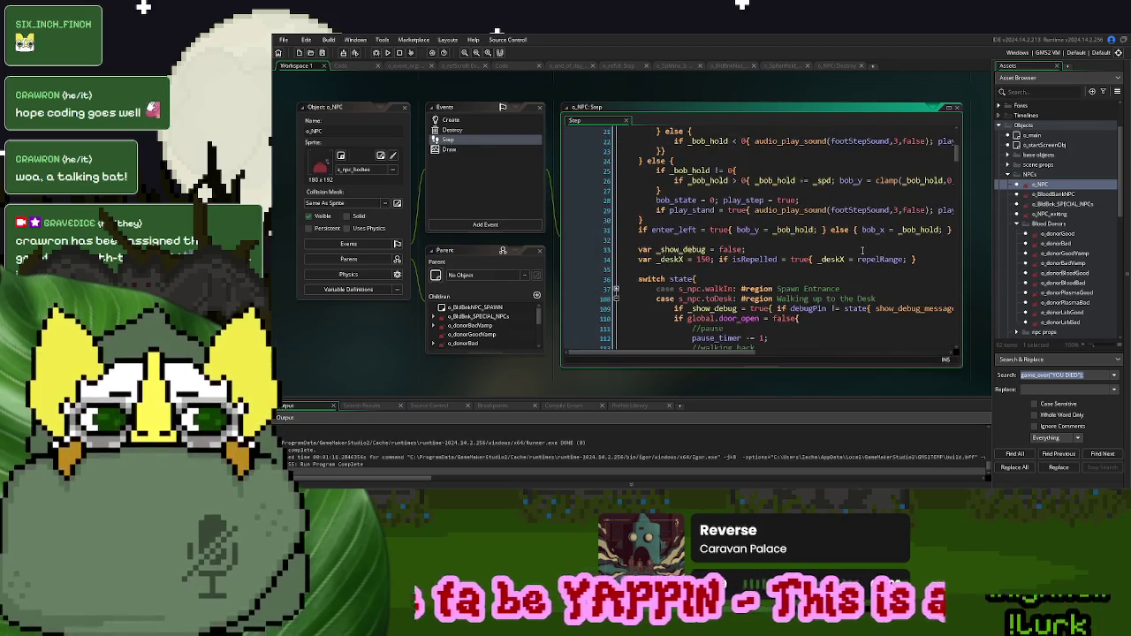
pyautogui.scroll(-5, 861, 250)
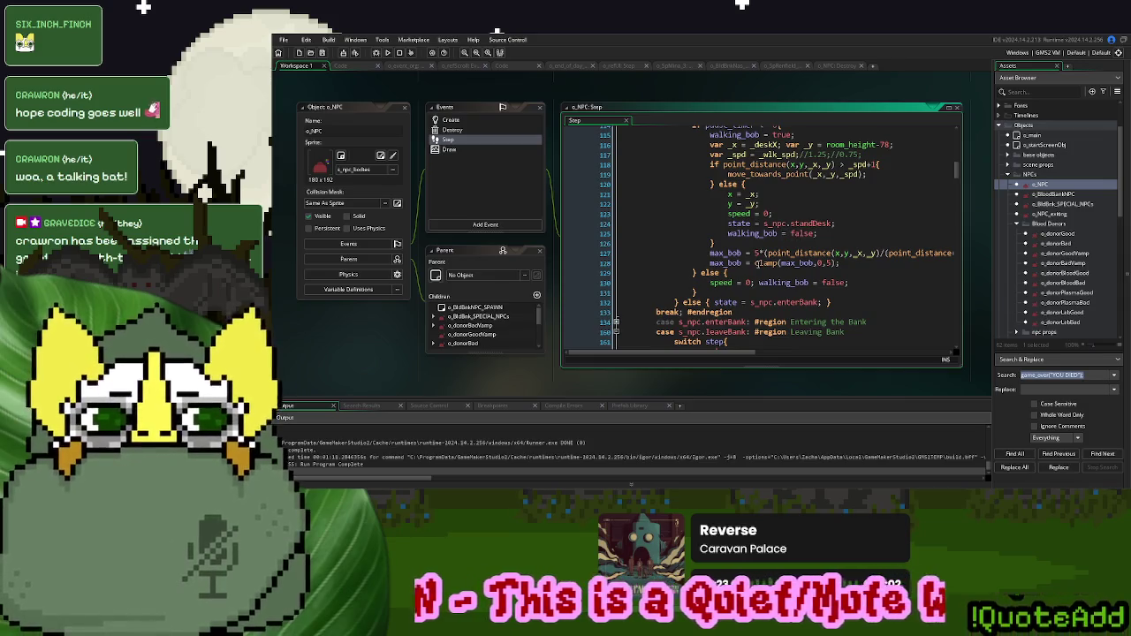
pyautogui.scroll(3, 757, 263)
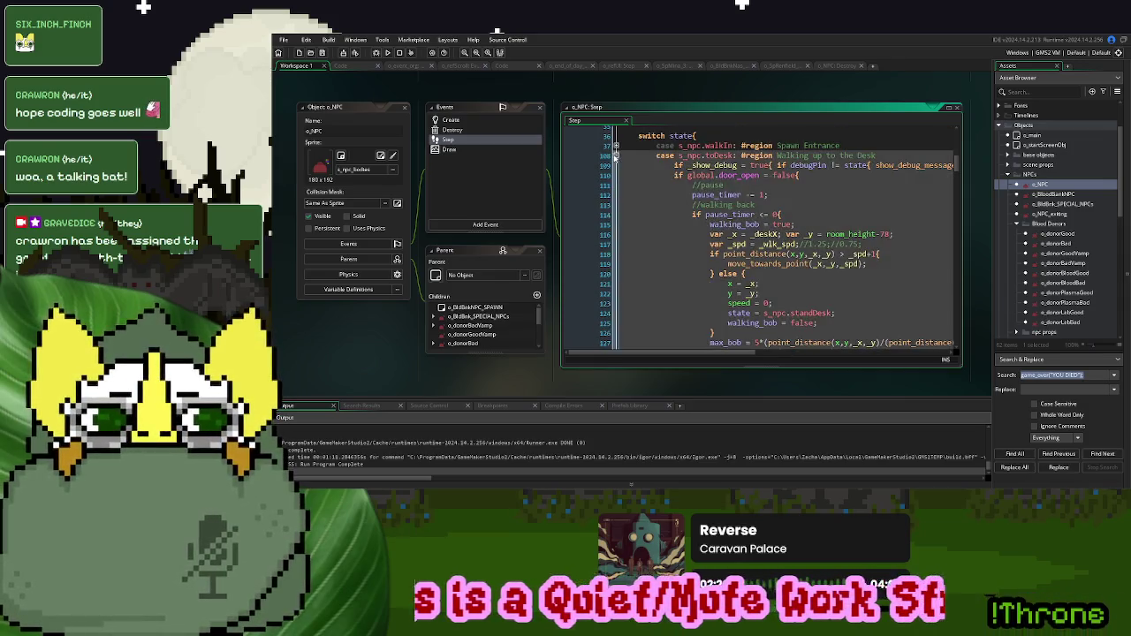
pyautogui.click(616, 145)
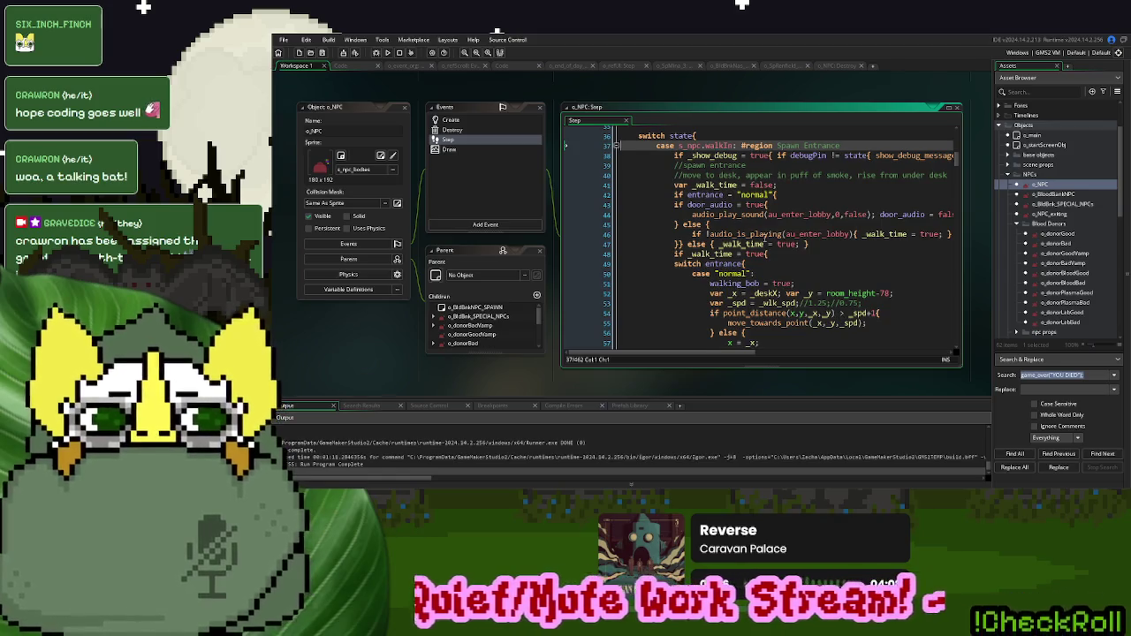
pyautogui.scroll(-3, 764, 237)
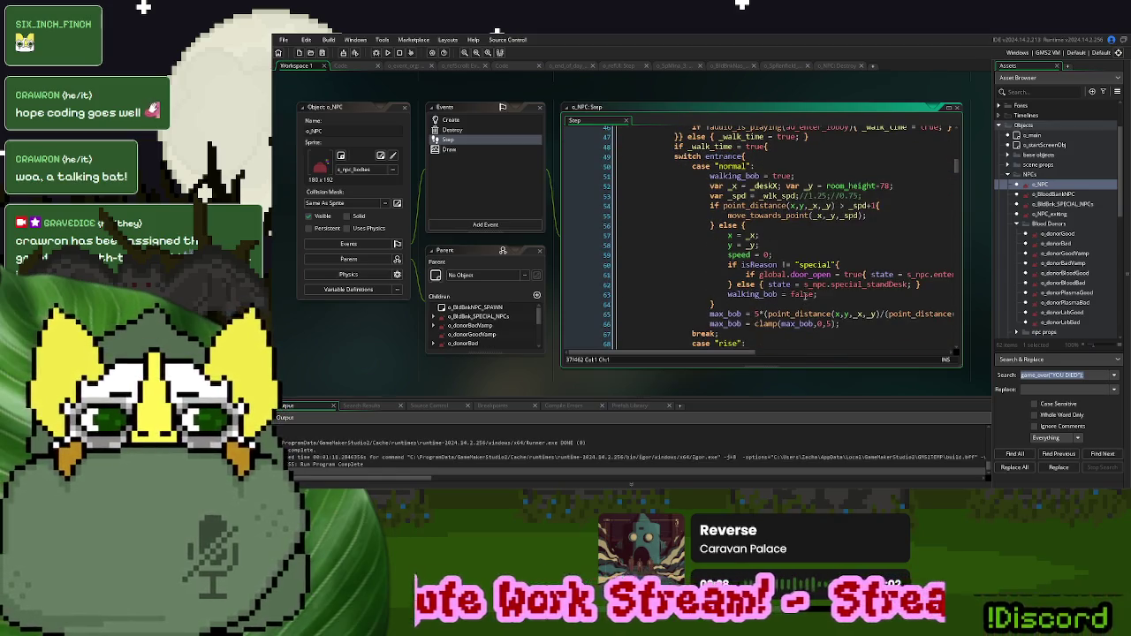
pyautogui.click(806, 294)
pyautogui.scroll(-5, 808, 294)
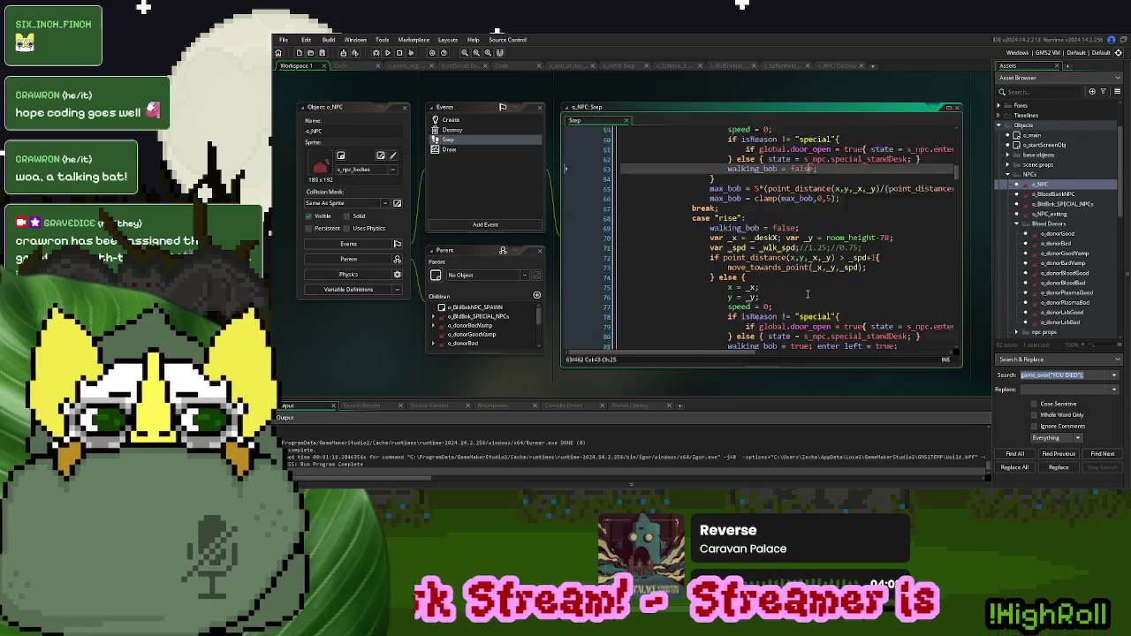
# - Delete the walking_bob assignment on line 81 in the "rise" case, then save and run
pyautogui.click(792, 310)
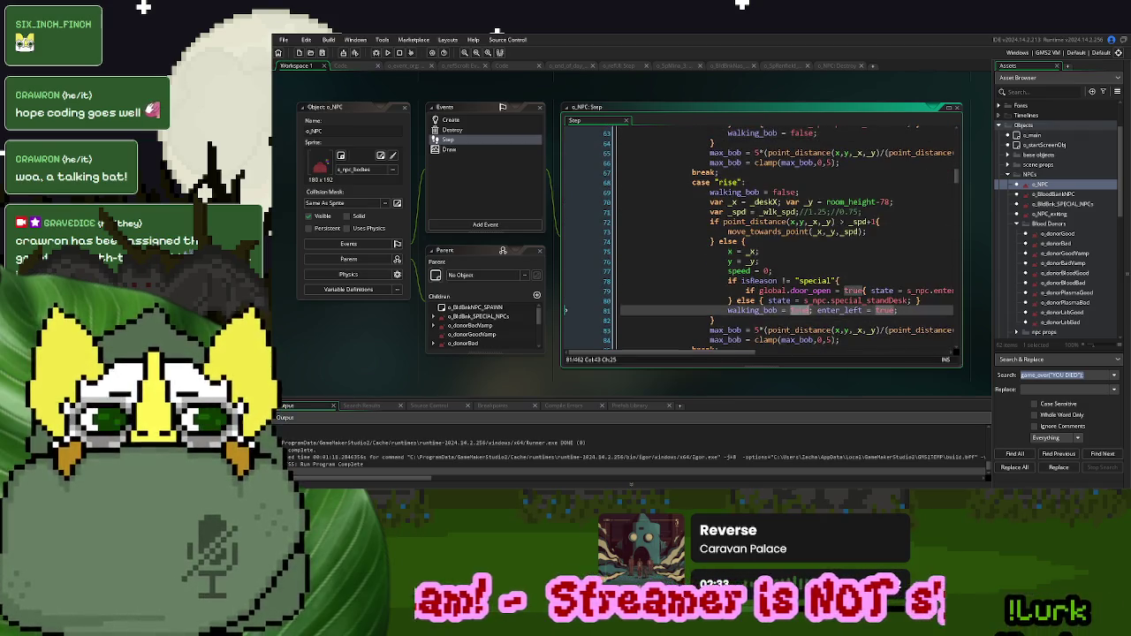
pyautogui.write('fa')
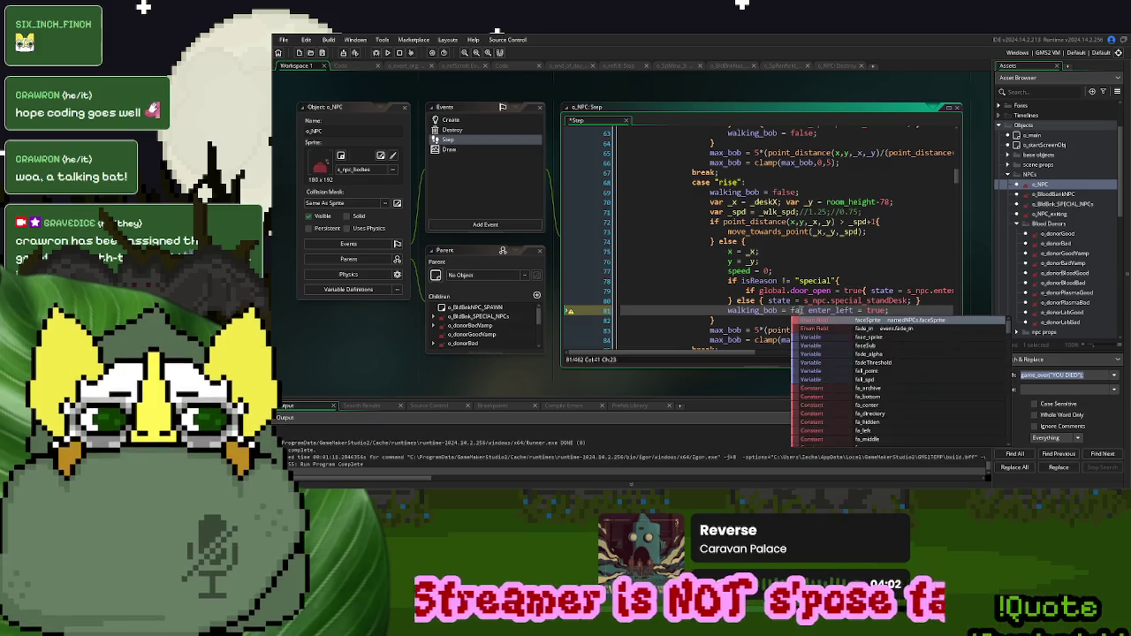
pyautogui.write('lse')
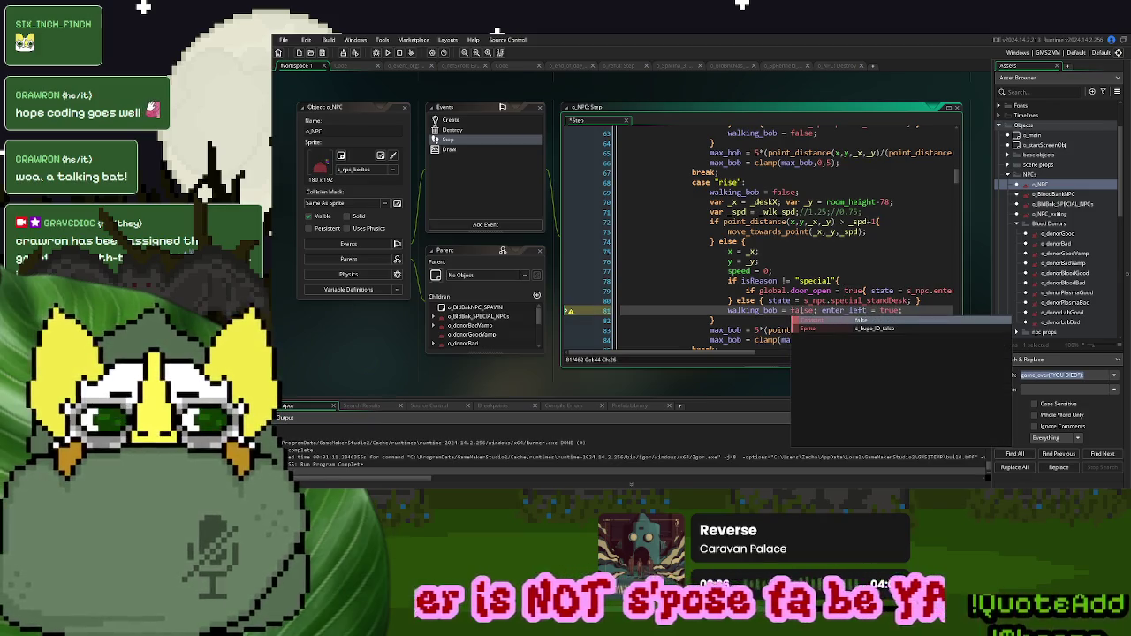
pyautogui.click(828, 300)
pyautogui.moveTo(822, 311); pyautogui.dragTo(728, 311)
pyautogui.press('BackSpace')
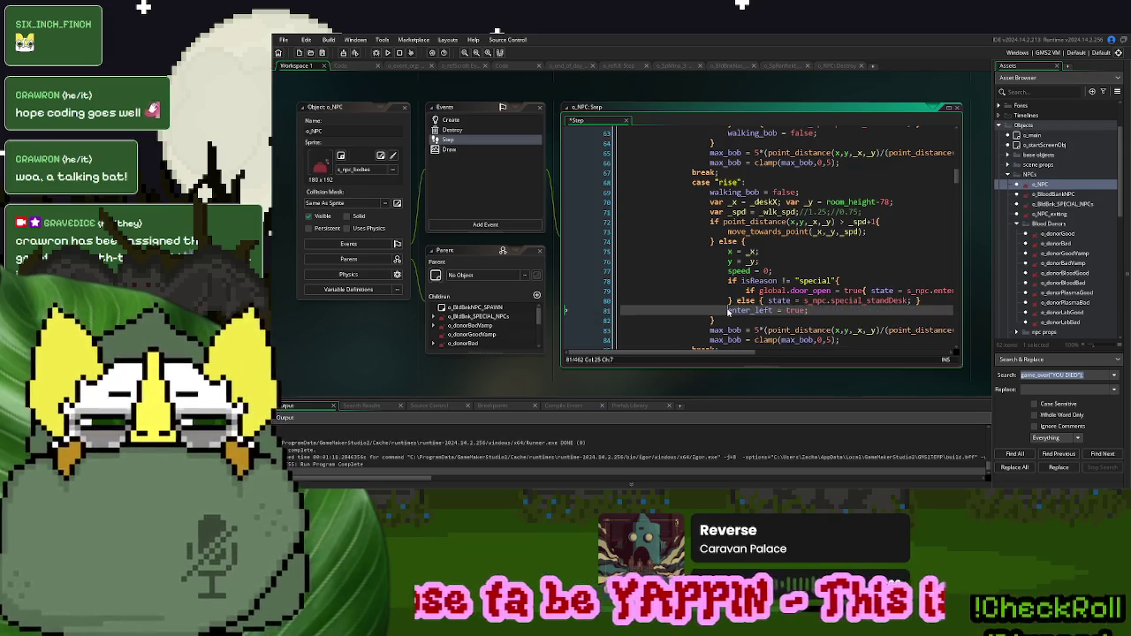
pyautogui.scroll(5, 759, 238)
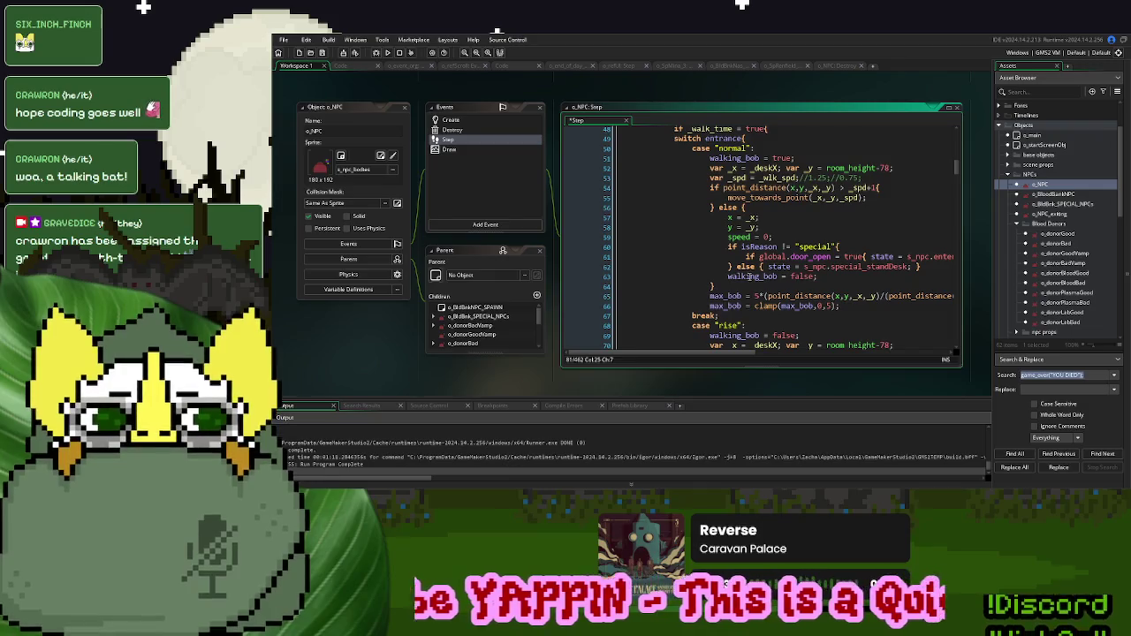
pyautogui.doubleClick(751, 276)
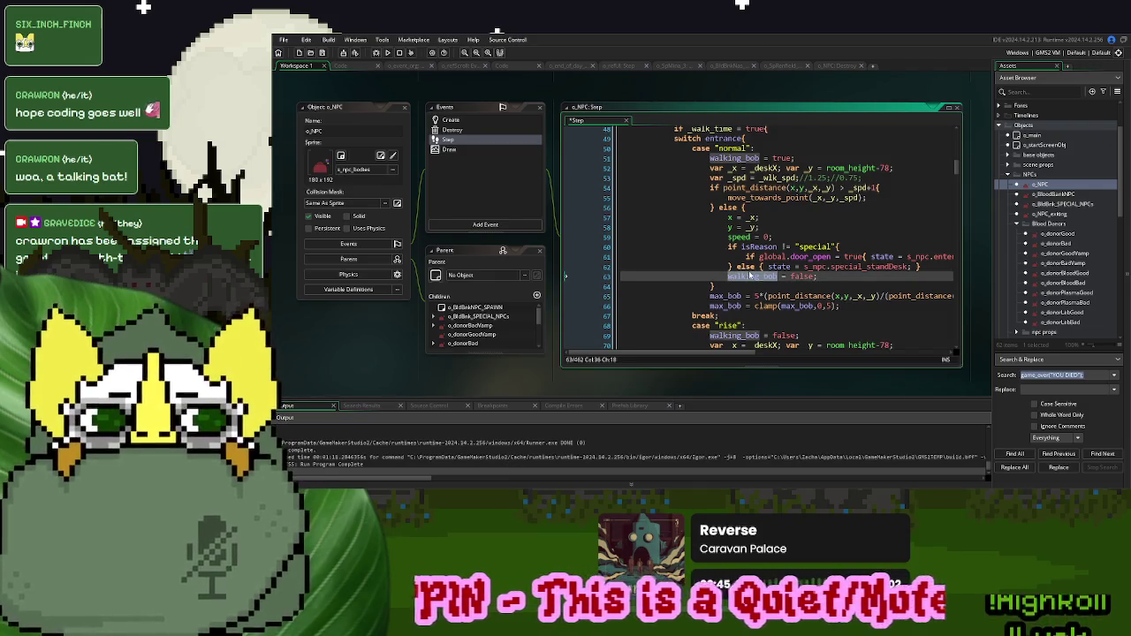
pyautogui.scroll(-4, 749, 277)
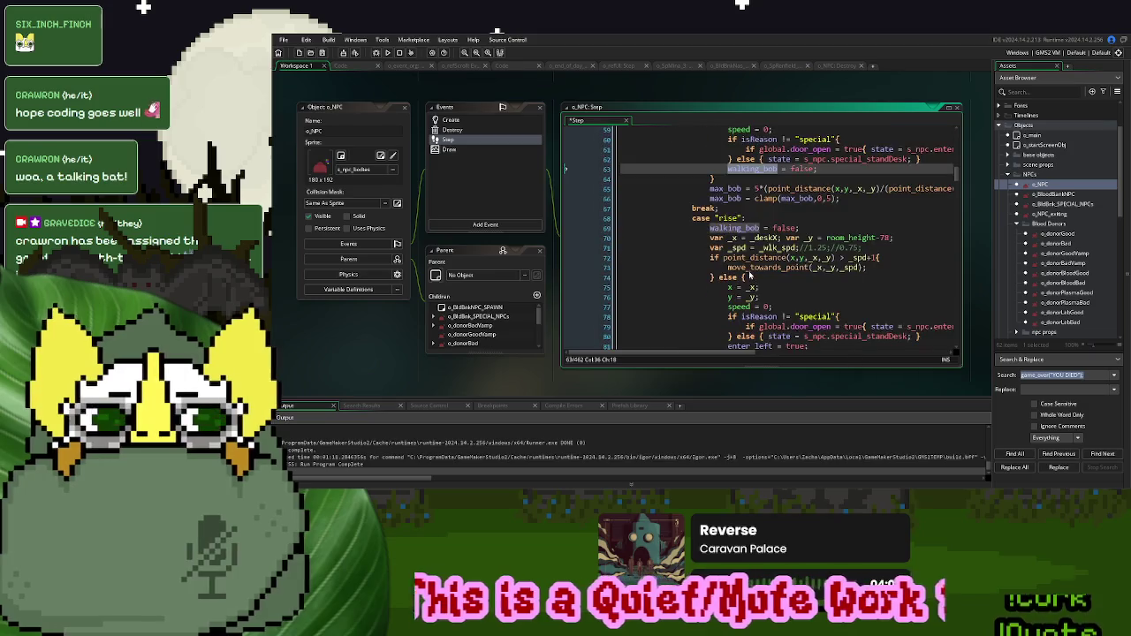
pyautogui.scroll(3, 749, 276)
pyautogui.scroll(-6, 760, 221)
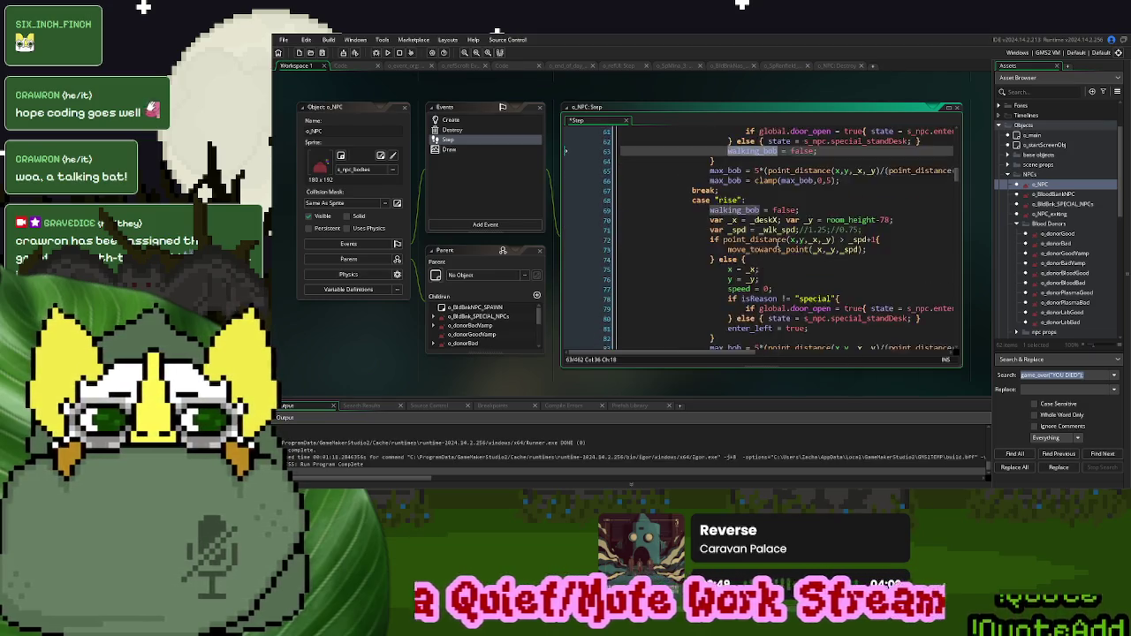
pyautogui.click(393, 57)
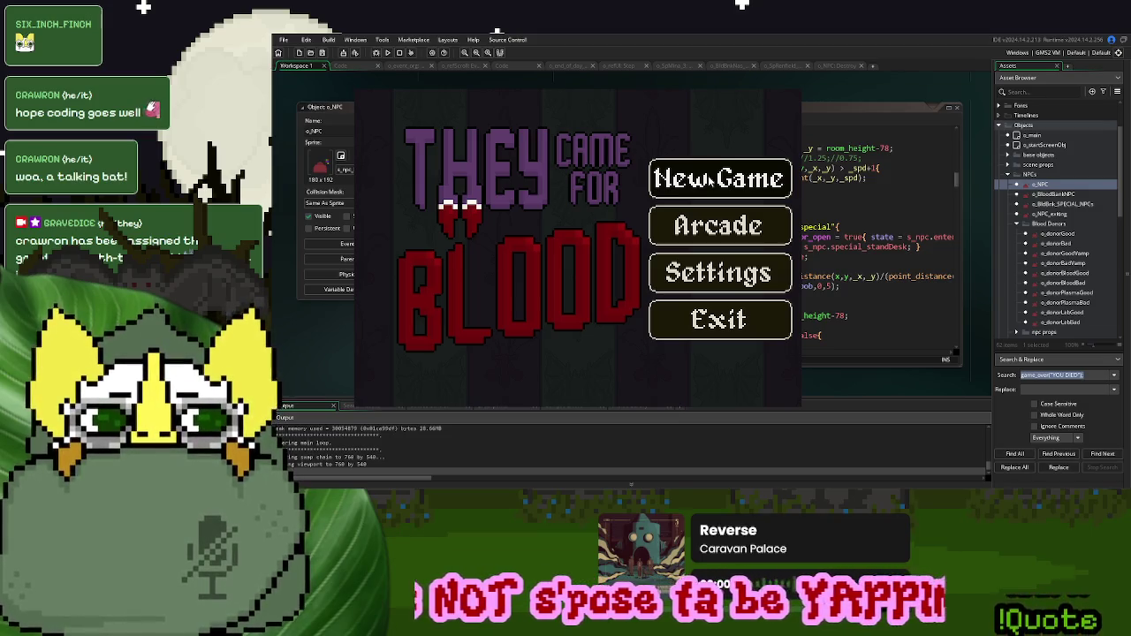
# - Start a new game, take the arriving donor's ID card, then close the test run
pyautogui.click(709, 180)
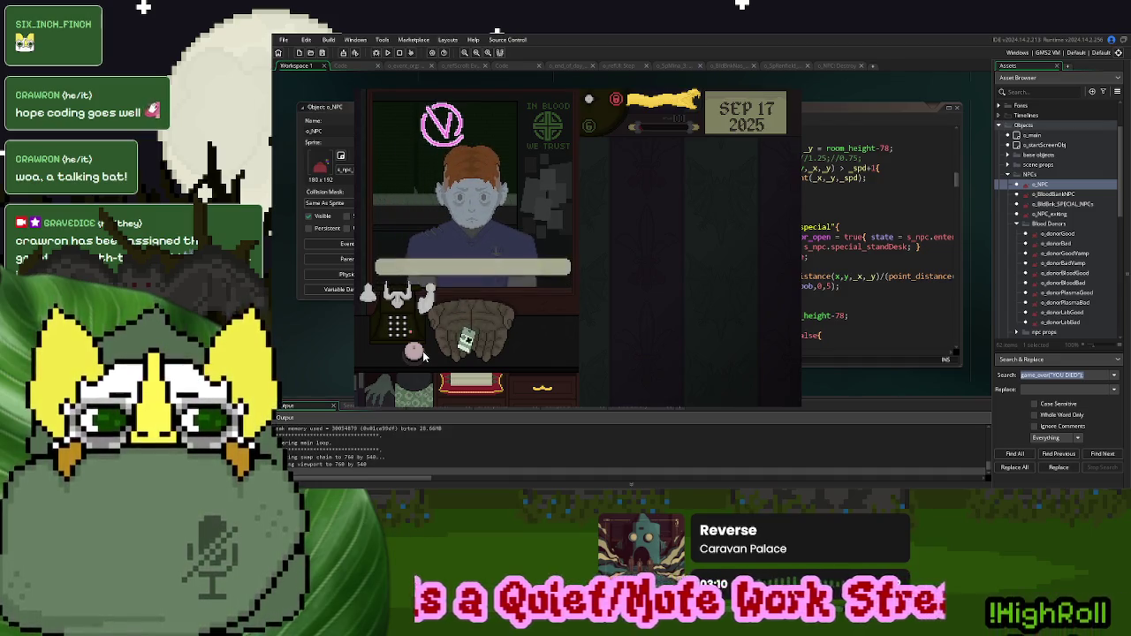
pyautogui.click(464, 341)
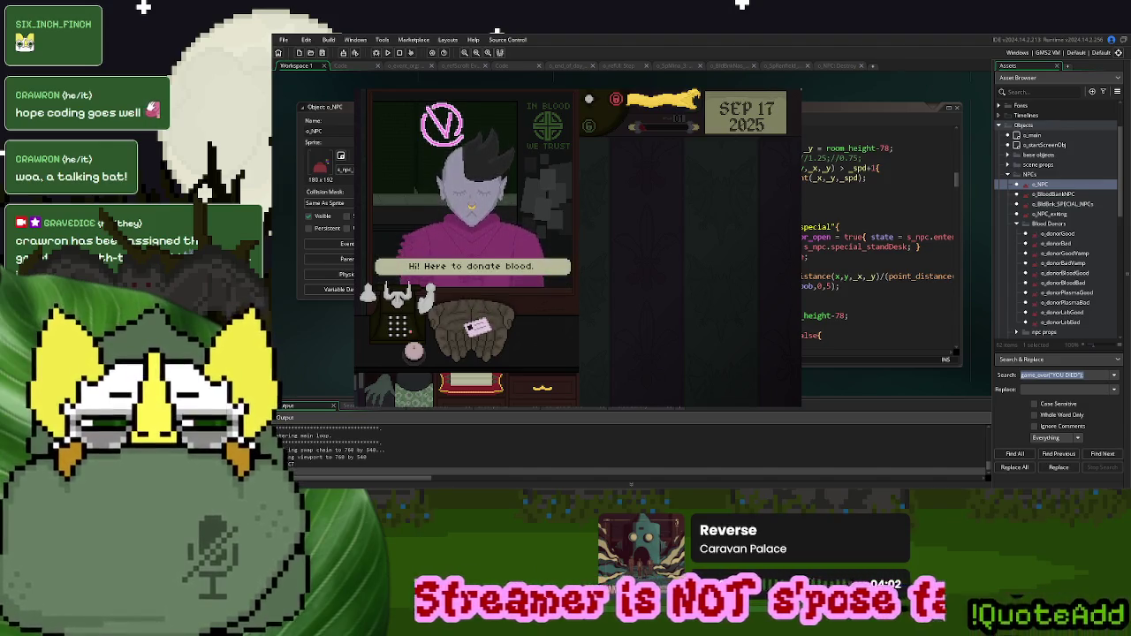
pyautogui.press('Escape')
# - Delete the 'walking_bob = true;' line 102 from the "puff" case and rerun the game
pyautogui.click(817, 285)
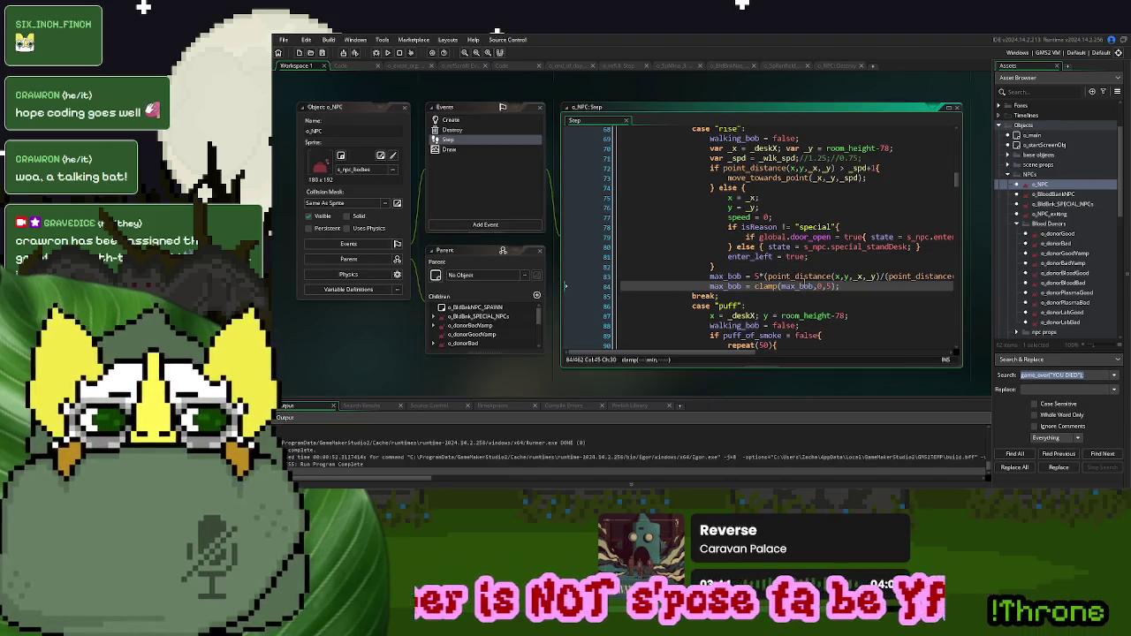
pyautogui.scroll(-5, 792, 246)
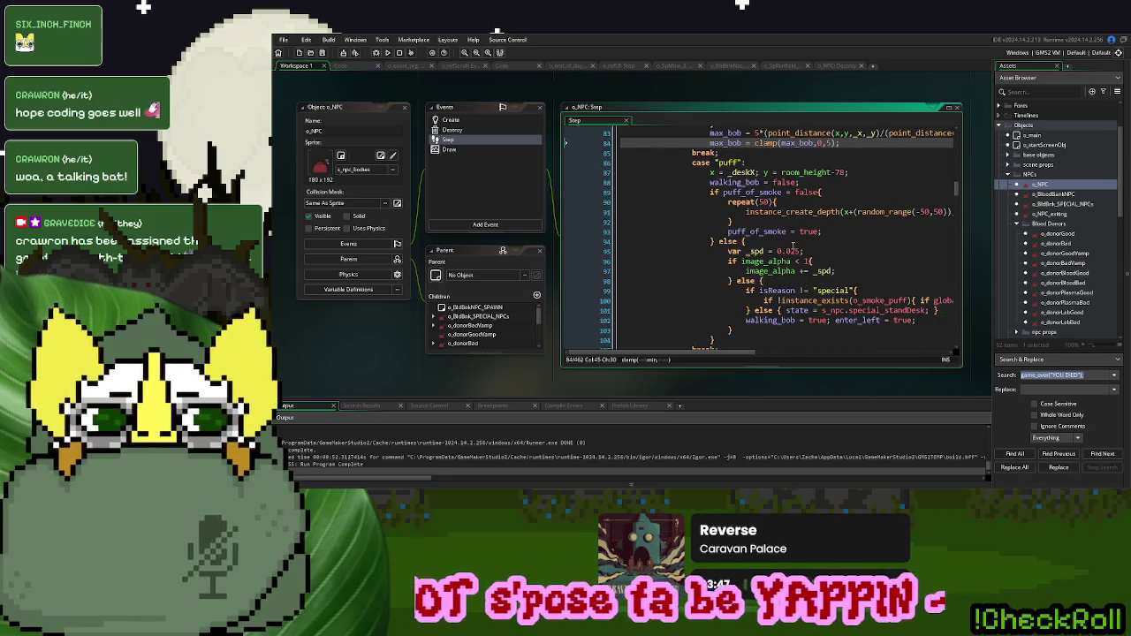
pyautogui.click(768, 231)
pyautogui.doubleClick(749, 184)
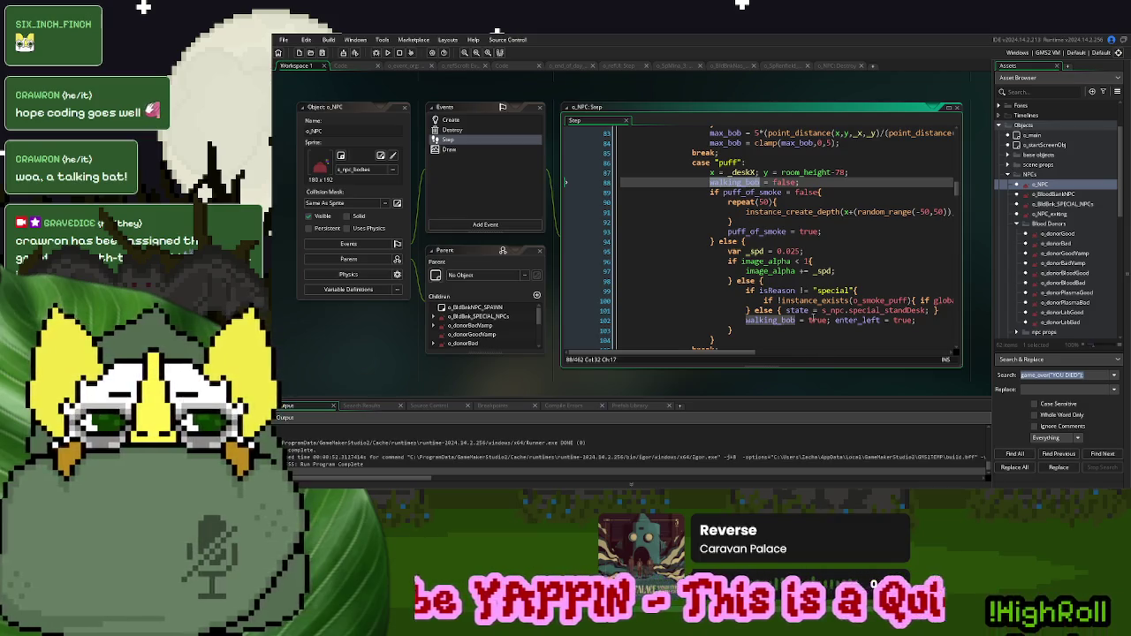
pyautogui.scroll(5, 811, 320)
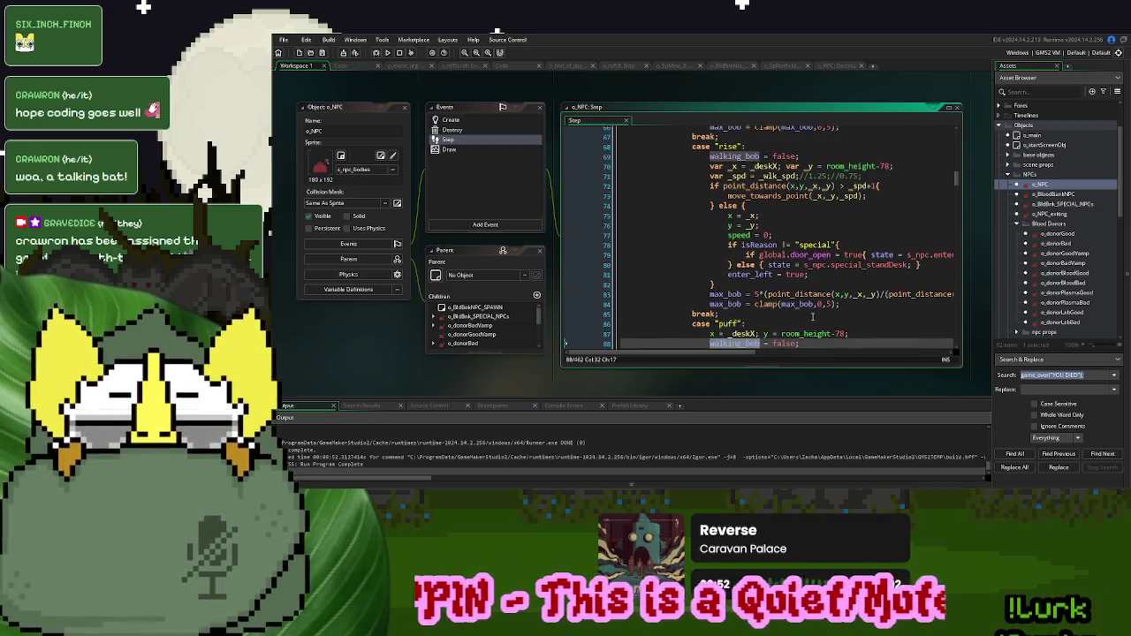
pyautogui.scroll(-6, 811, 316)
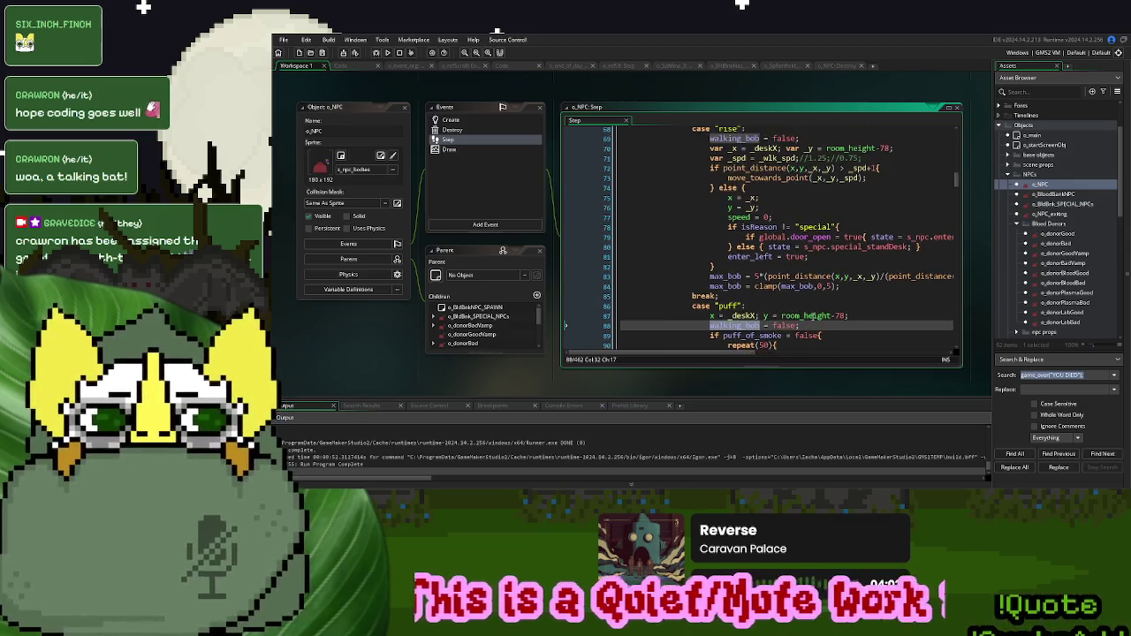
pyautogui.moveTo(831, 302); pyautogui.dragTo(745, 303)
pyautogui.press('BackSpace')
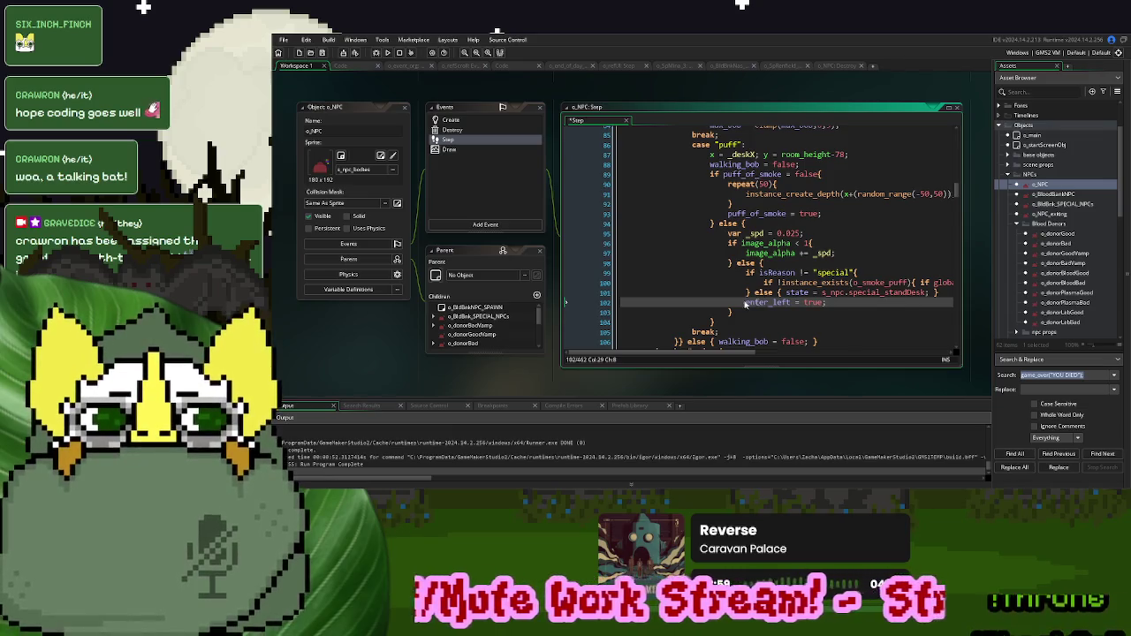
pyautogui.click(385, 50)
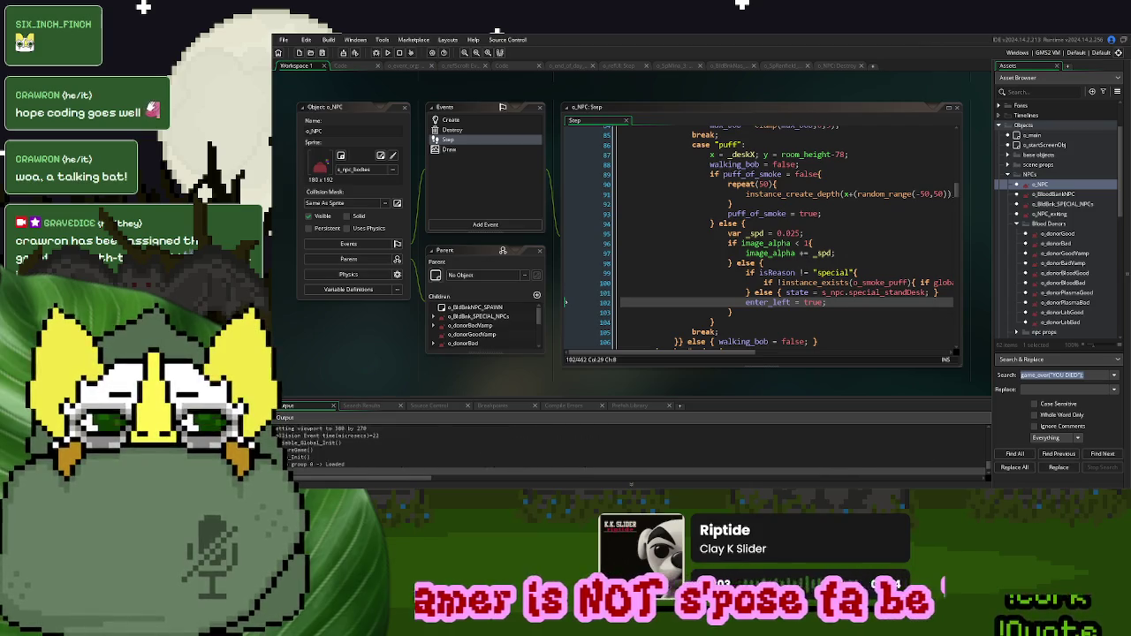
# - Start a new game, call a donor and advance their dialogue until they're sent away
pyautogui.click(756, 194)
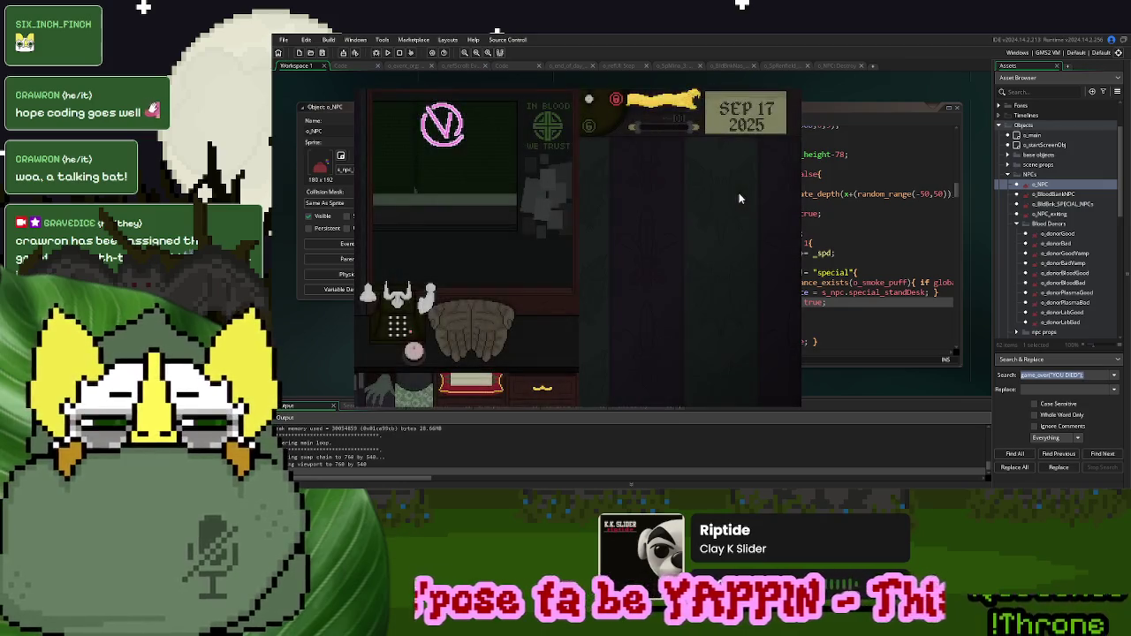
pyautogui.click(413, 353)
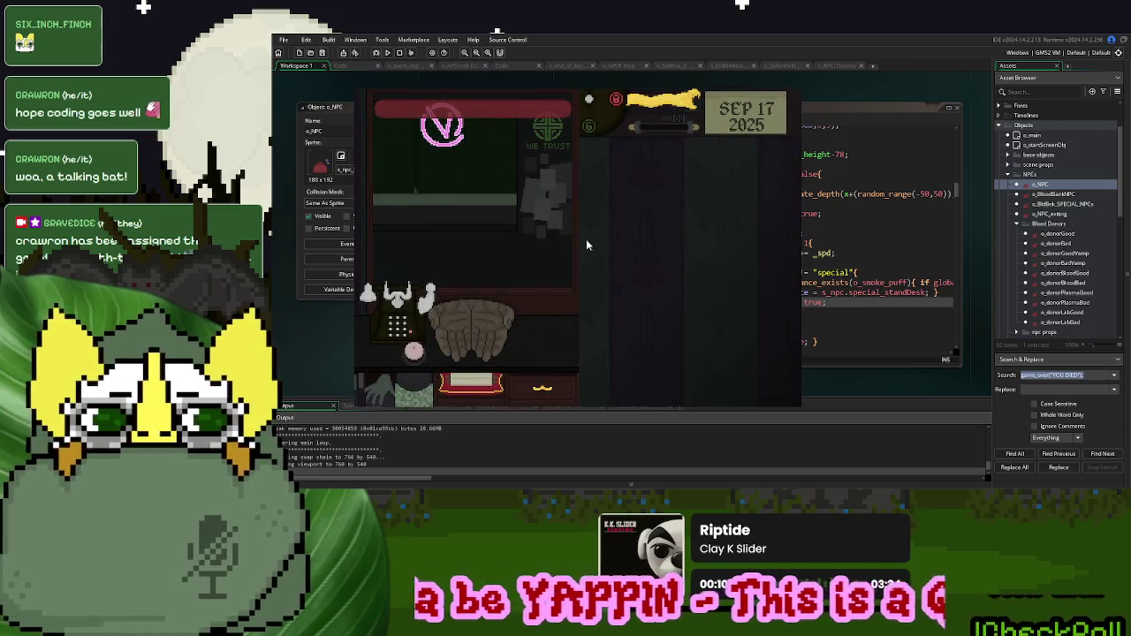
pyautogui.click(667, 105)
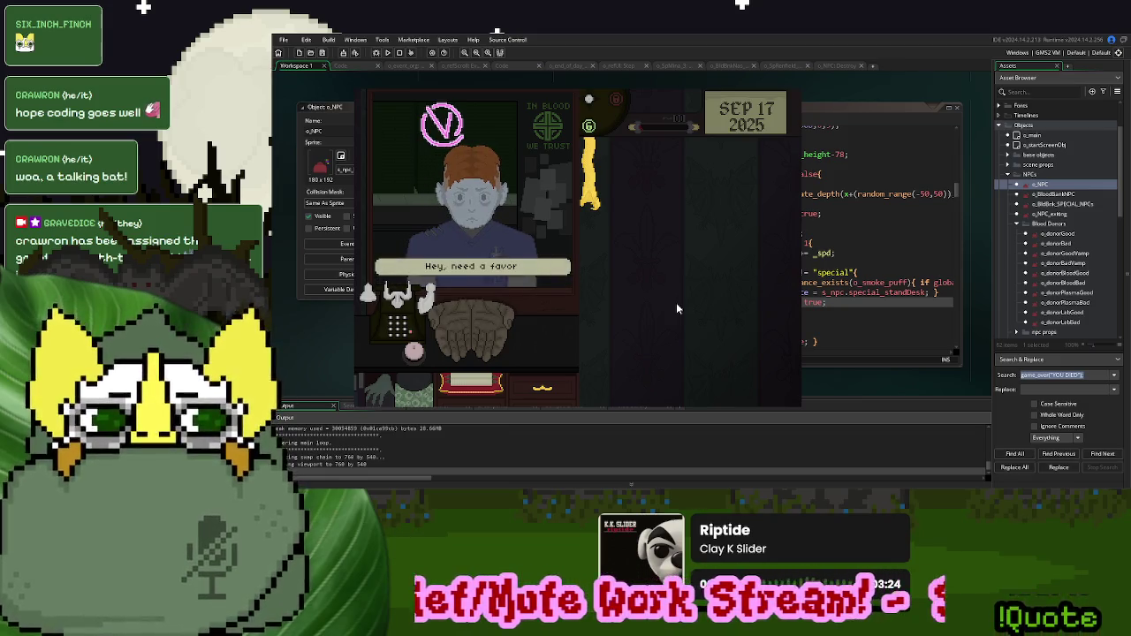
pyautogui.click(676, 304)
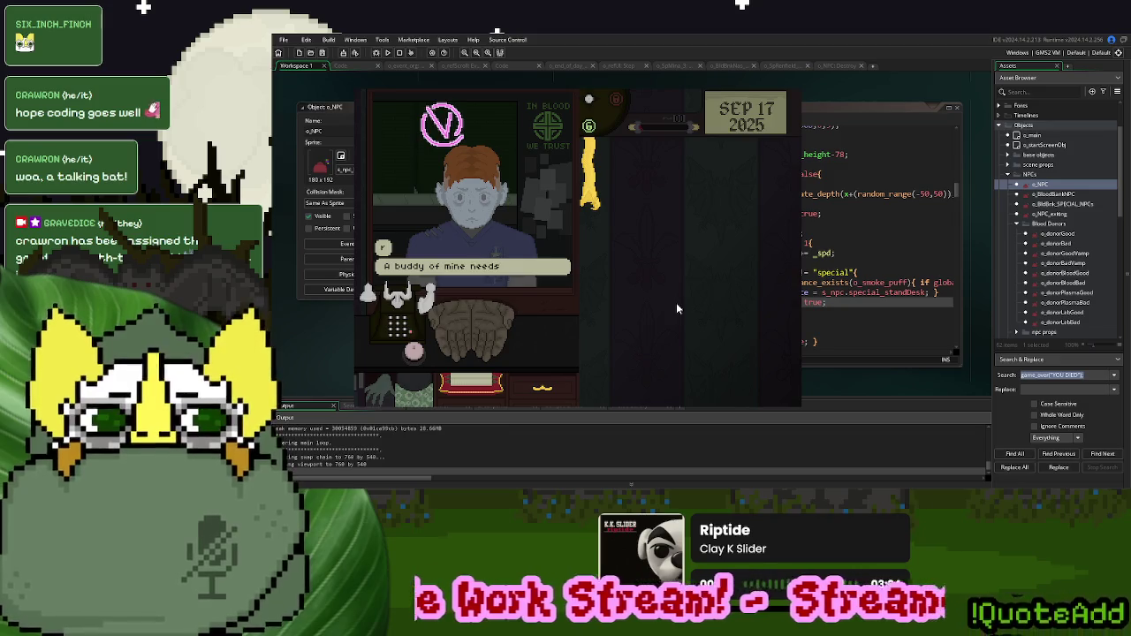
pyautogui.click(676, 302)
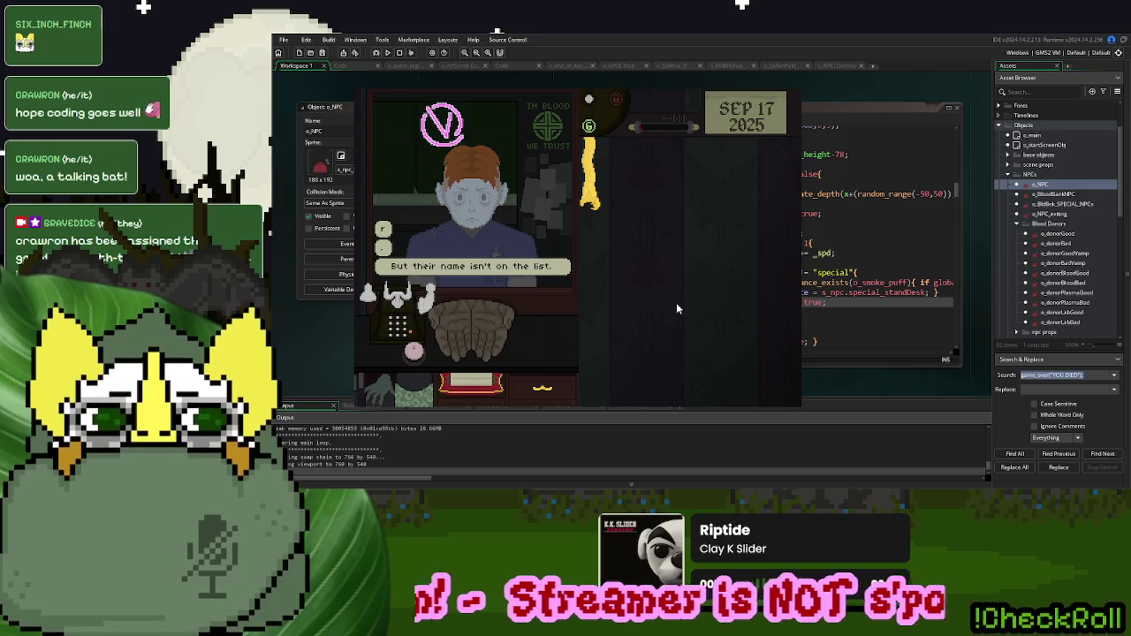
pyautogui.click(676, 302)
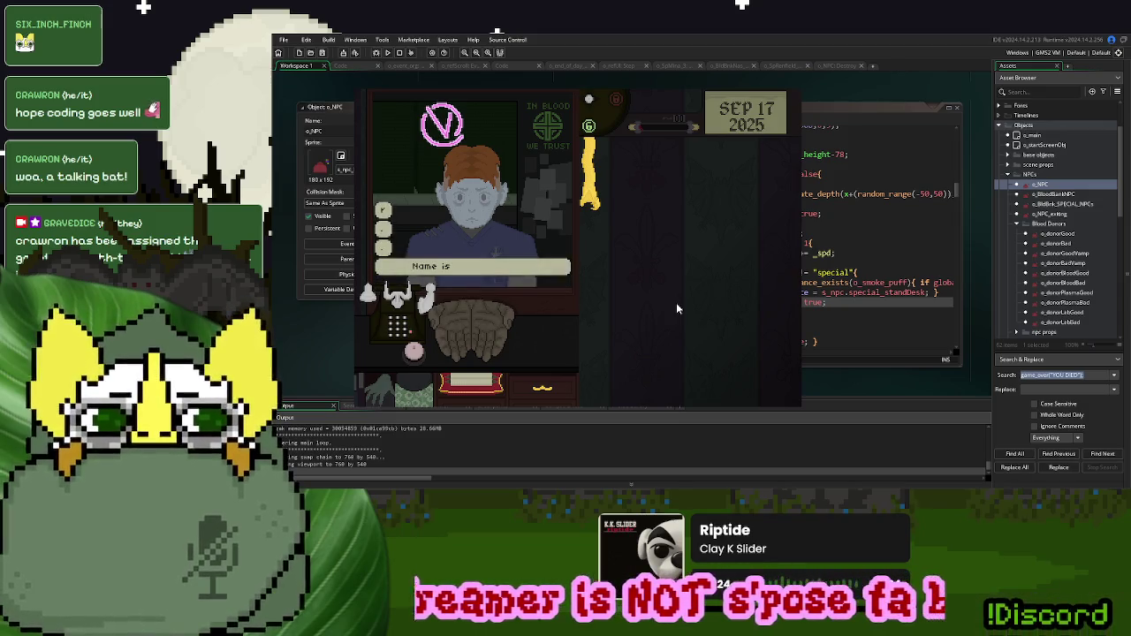
pyautogui.click(676, 302)
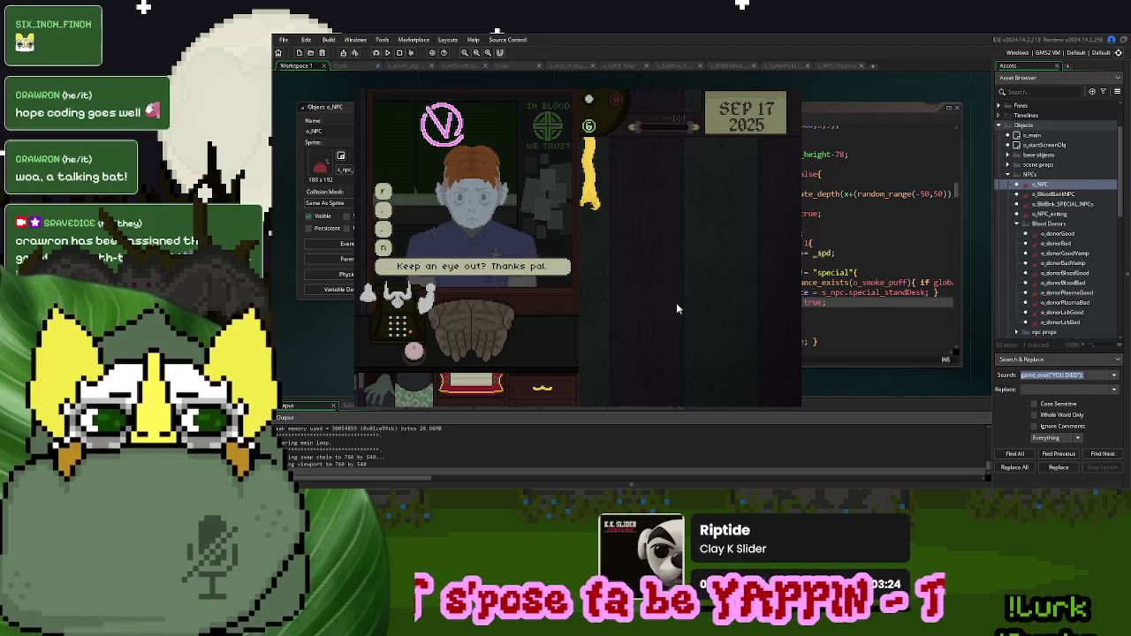
pyautogui.click(676, 305)
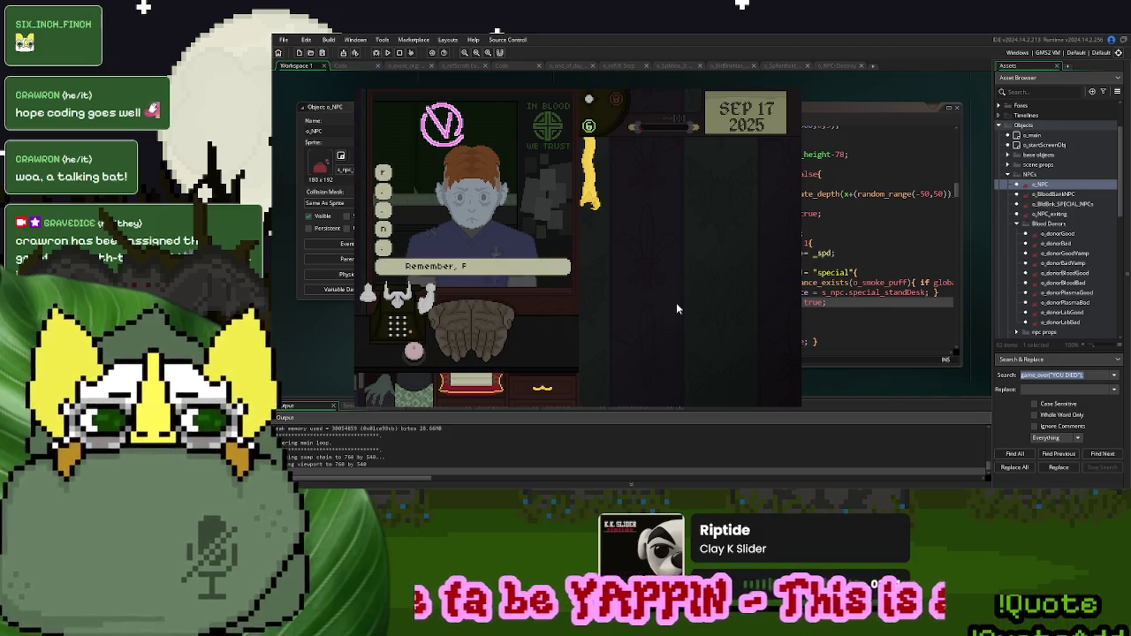
pyautogui.click(676, 309)
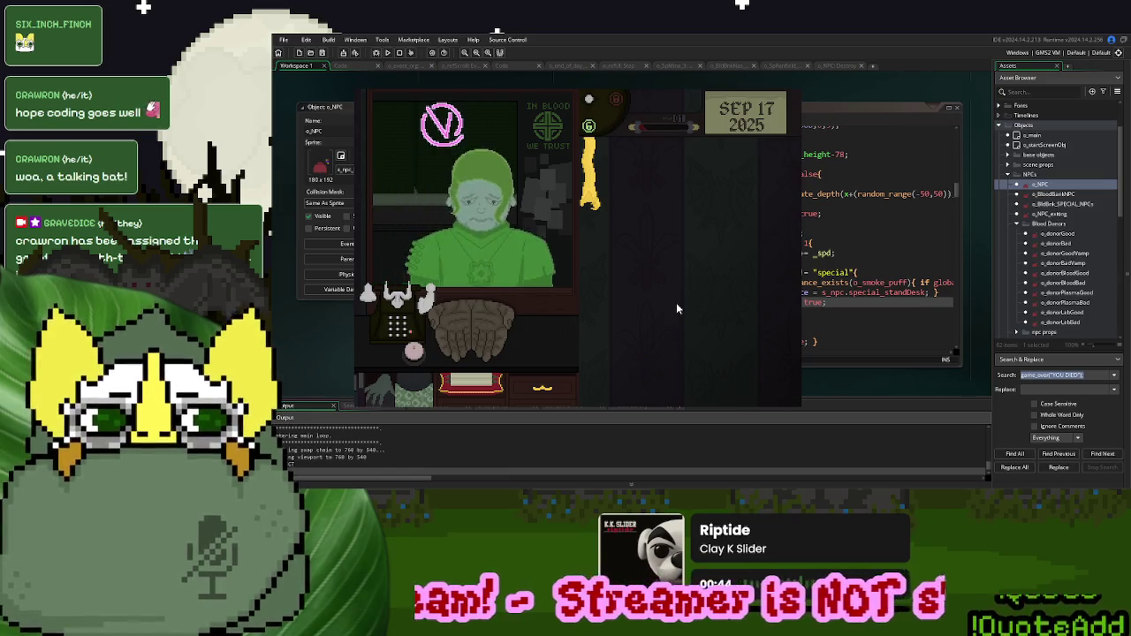
# - Return the yellow vial to the rack and hand the ID card back to the donor
pyautogui.click(596, 186)
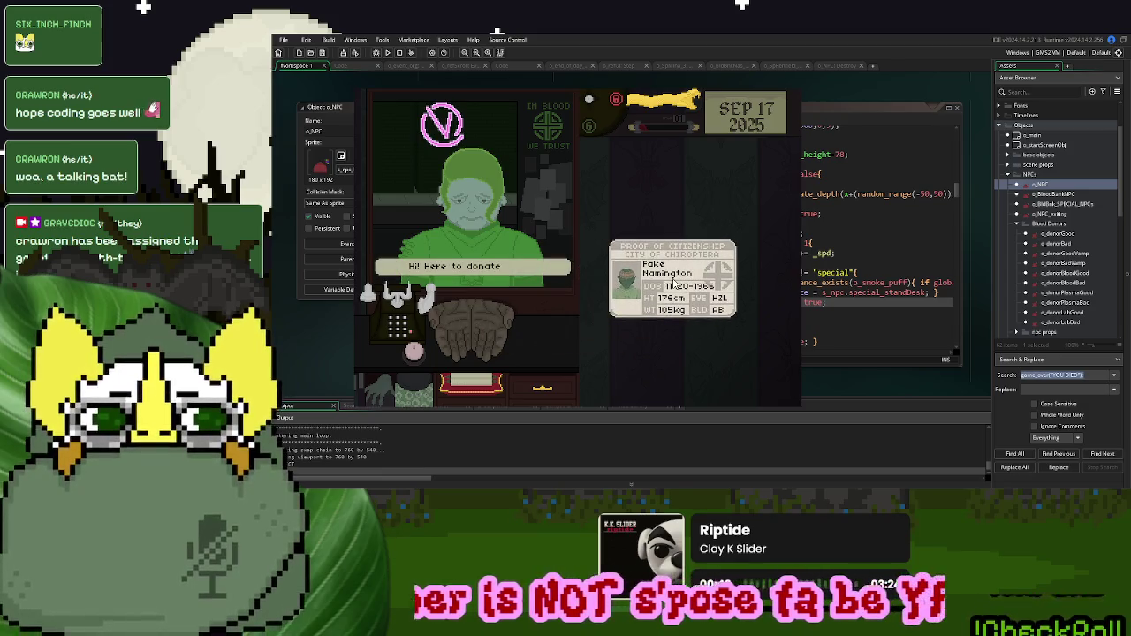
pyautogui.click(680, 305)
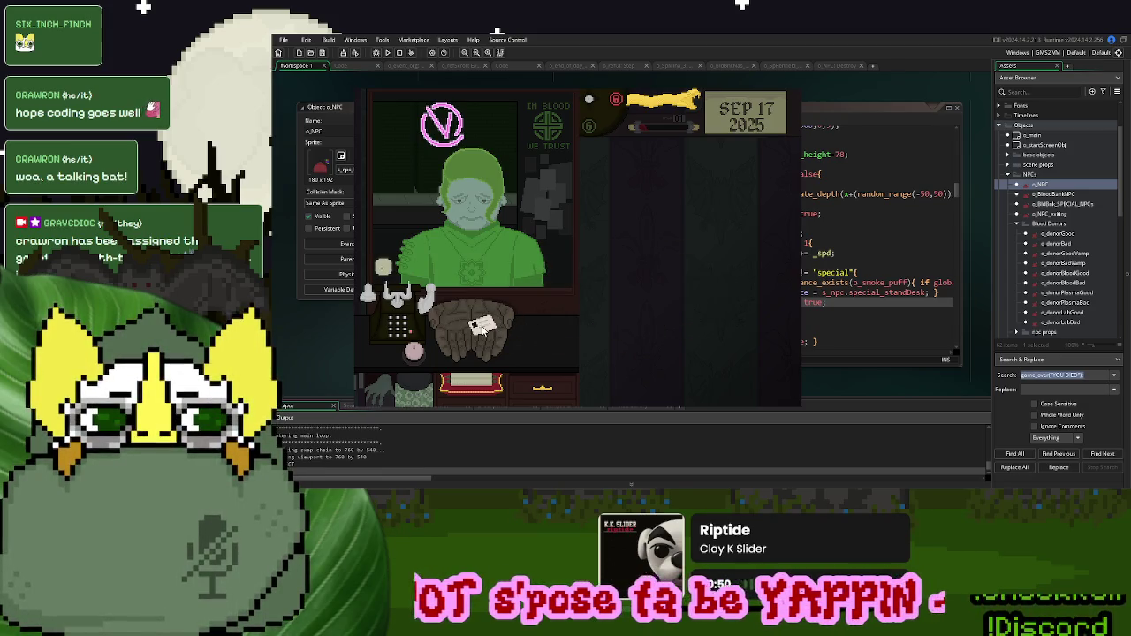
pyautogui.click(671, 97)
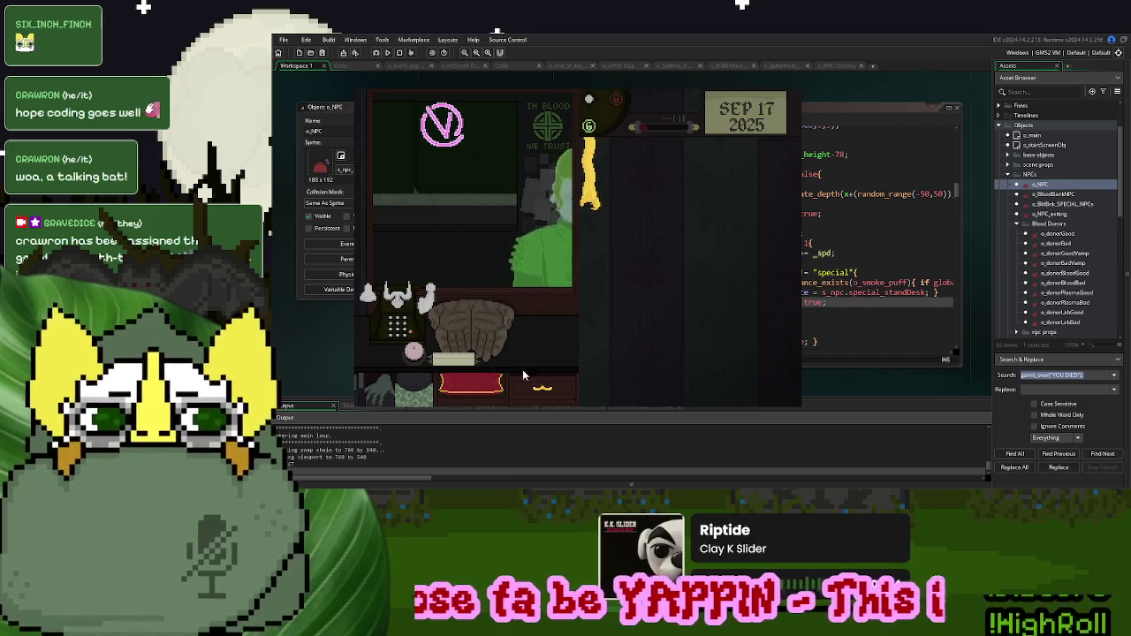
# - Page through the Index's Employees cards, then close the game and return to the editor
pyautogui.click(460, 359)
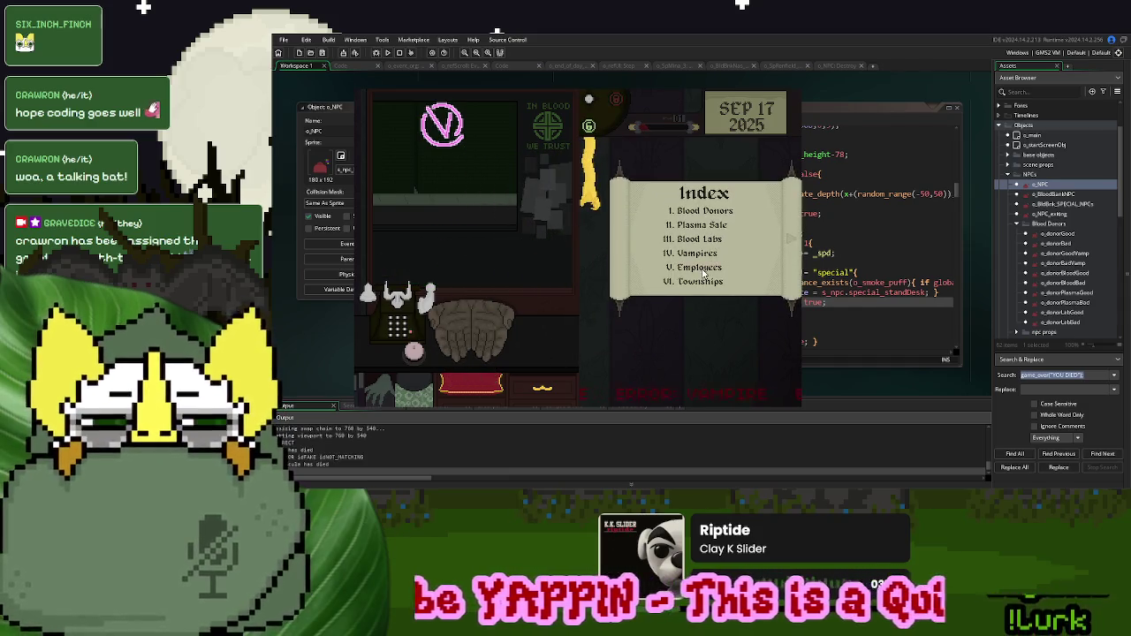
pyautogui.click(686, 267)
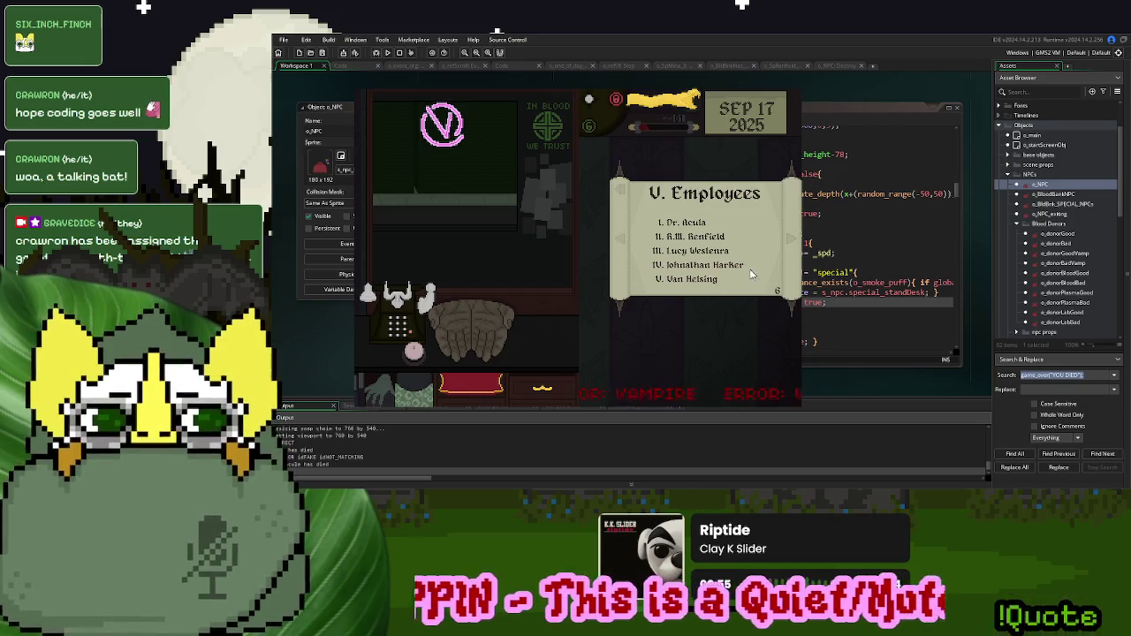
pyautogui.click(792, 239)
pyautogui.click(792, 239)
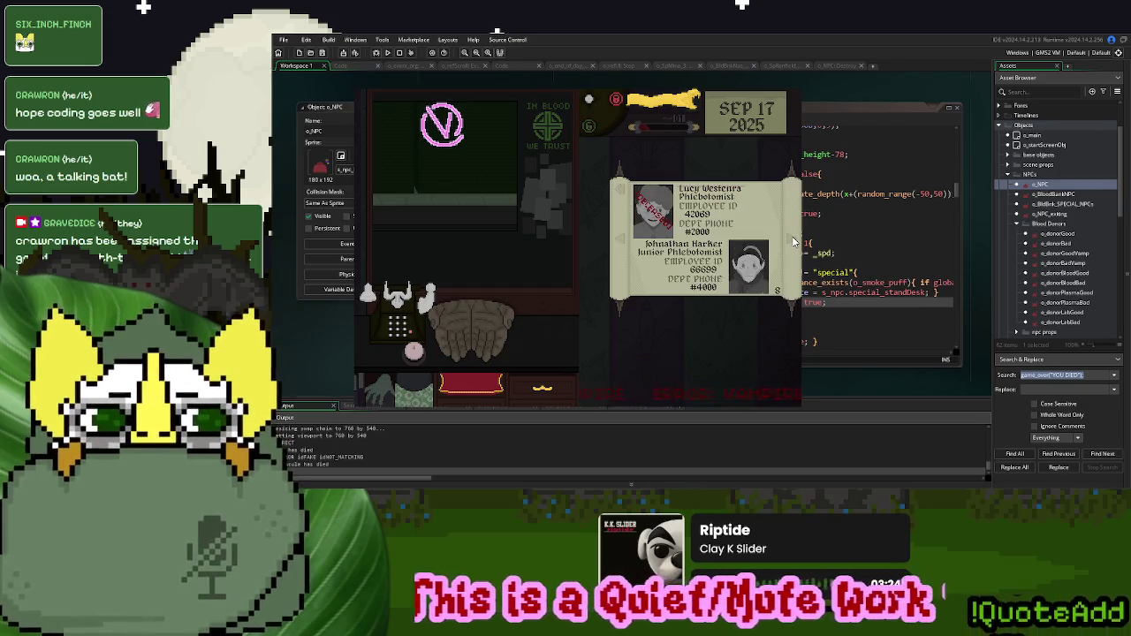
pyautogui.click(793, 239)
pyautogui.click(791, 87)
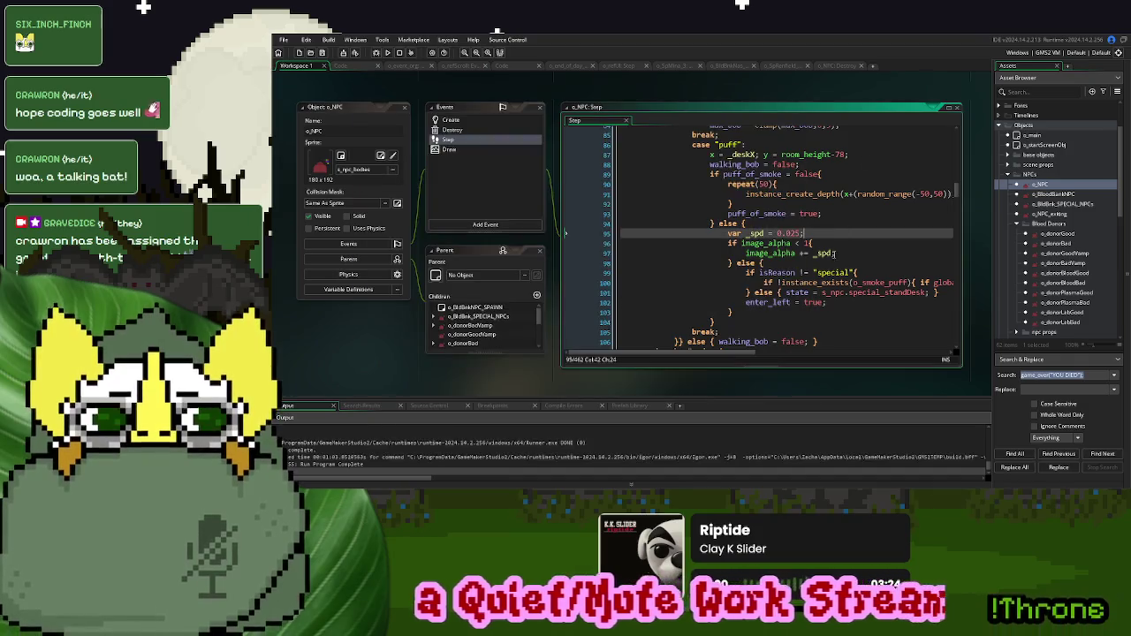
# - Close all open editor windows and bring up the BldBnk_Emp_Story script code
pyautogui.rightClick(874, 182)
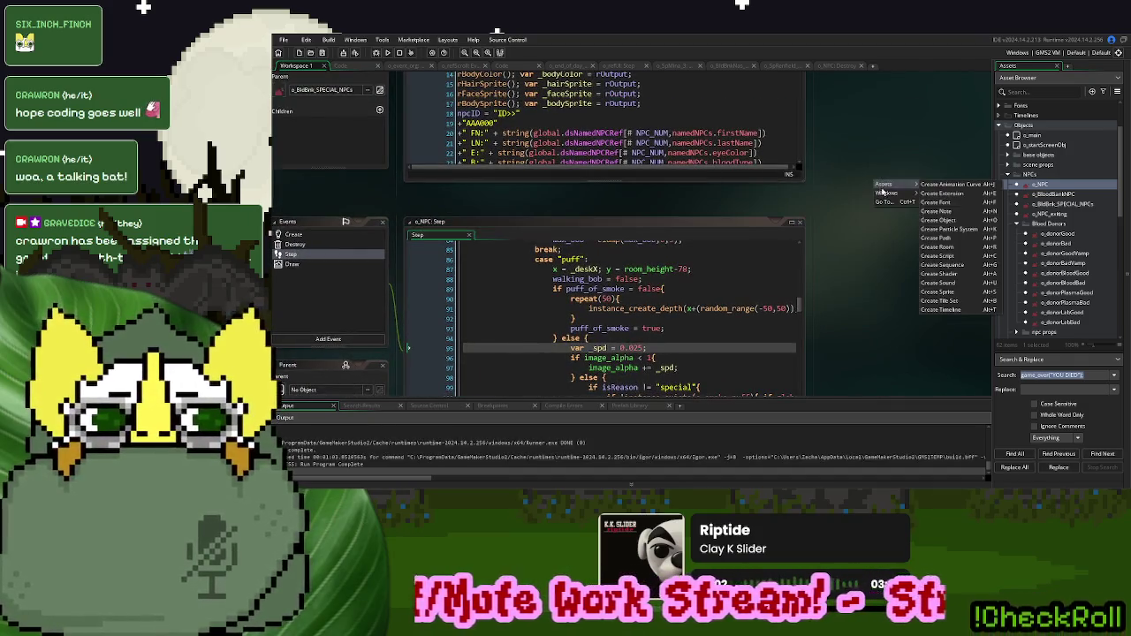
pyautogui.moveTo(888, 192)
pyautogui.click(962, 224)
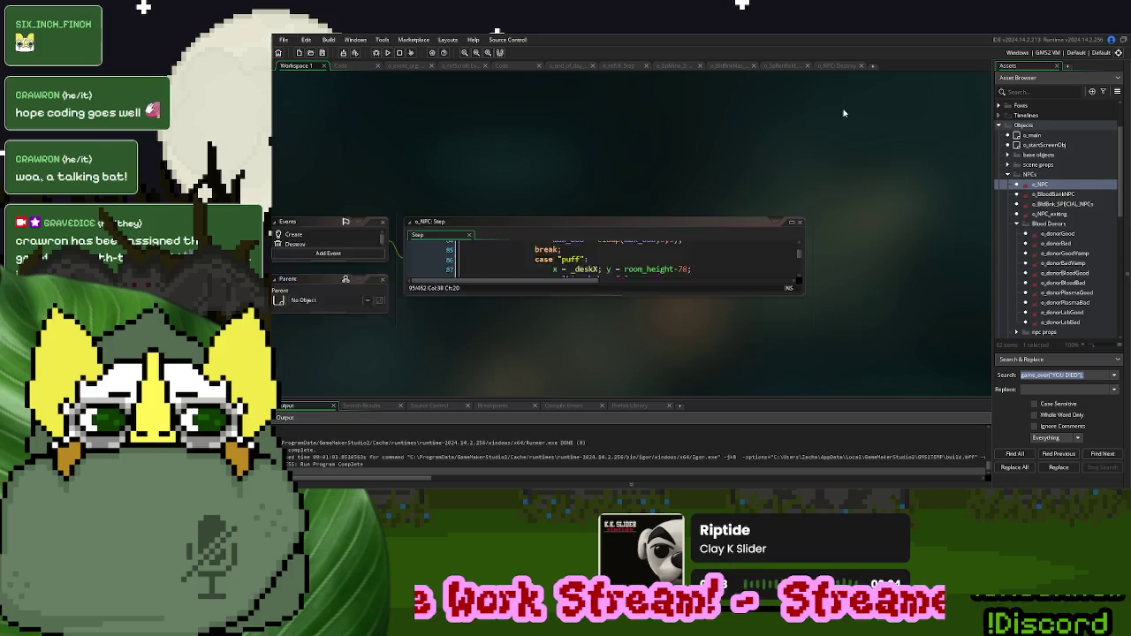
pyautogui.click(826, 64)
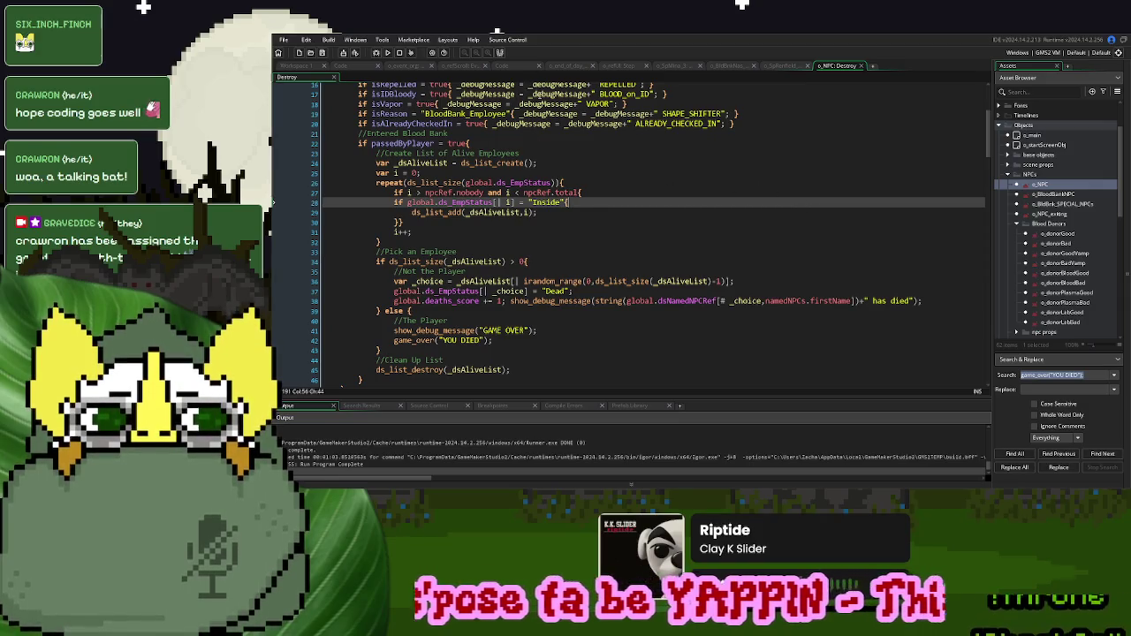
pyautogui.click(575, 68)
pyautogui.click(512, 67)
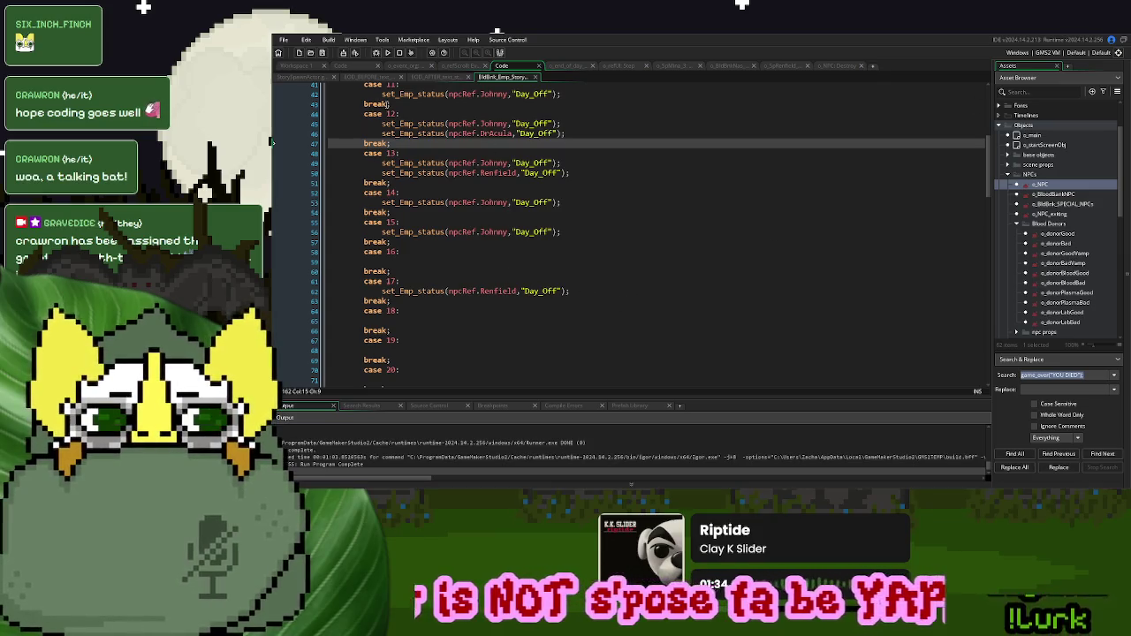
# - In StorySpawnActor, wrap case 18 in a '#region Helpful Helsing 2' … '#endregion' block
pyautogui.scroll(5, 571, 265)
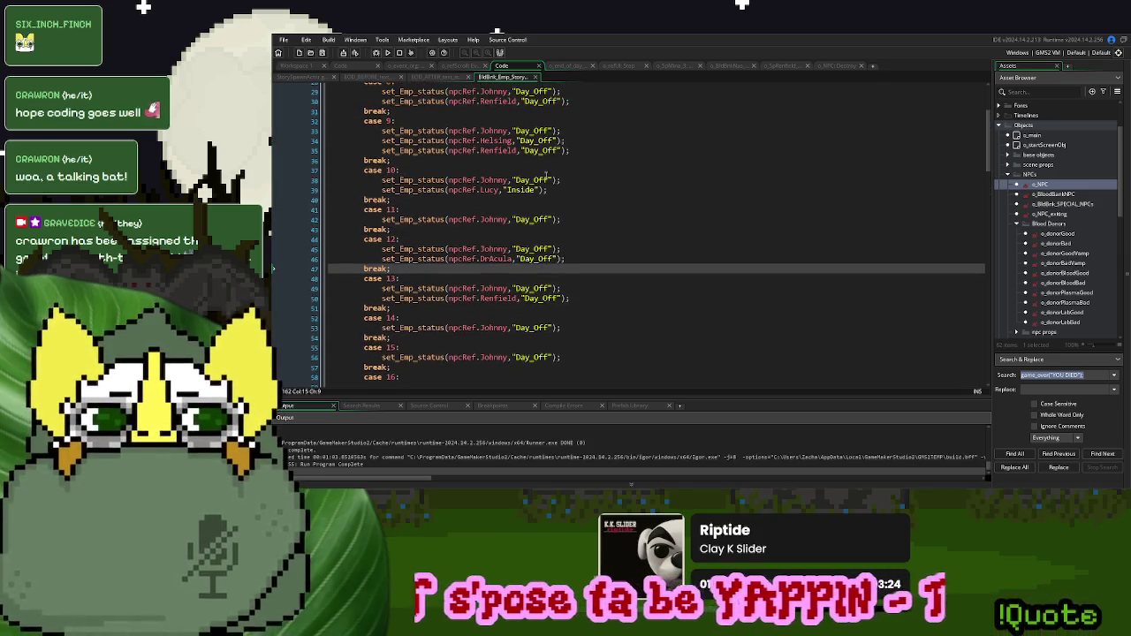
pyautogui.click(565, 171)
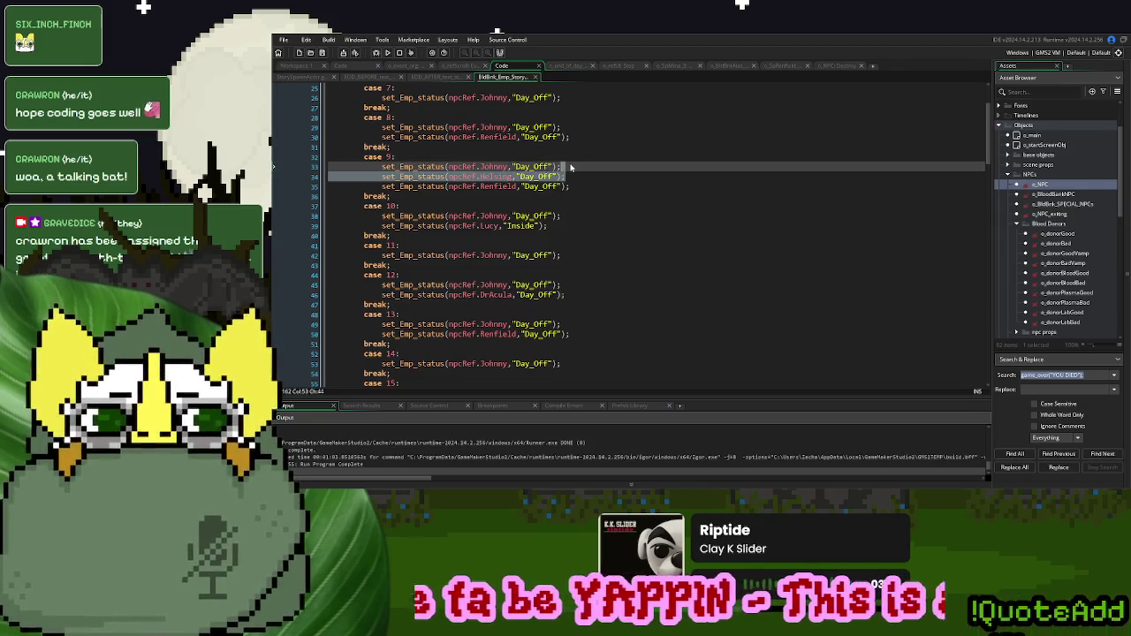
pyautogui.scroll(-4, 561, 276)
pyautogui.click(446, 292)
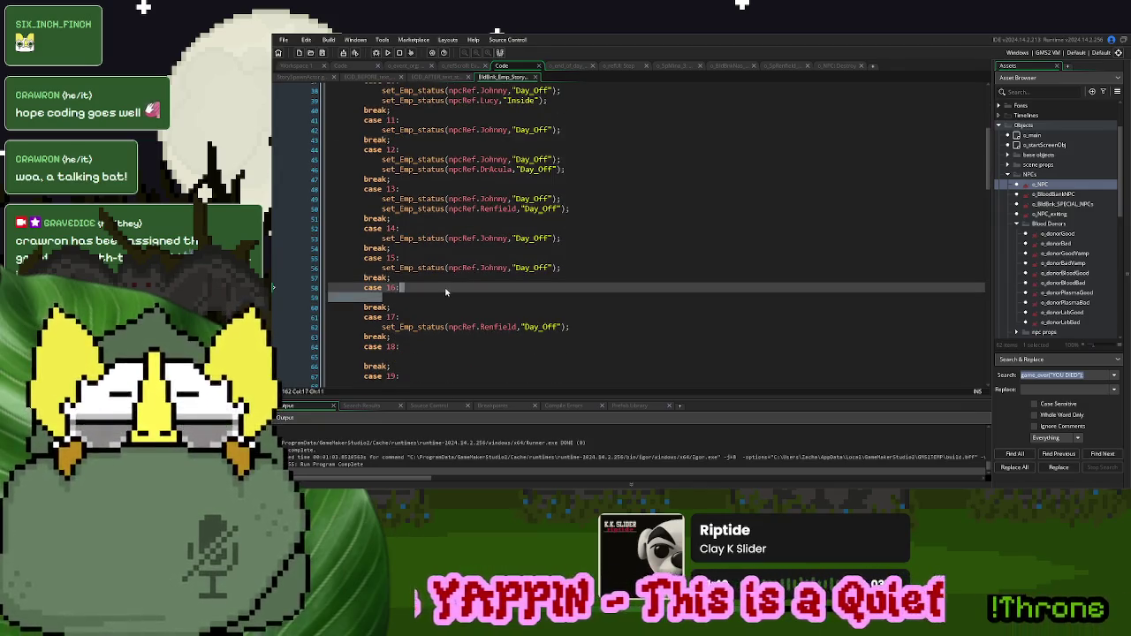
pyautogui.click(430, 350)
pyautogui.write('set_Emp_status(npcRef.Helsing,"Day_Off");')
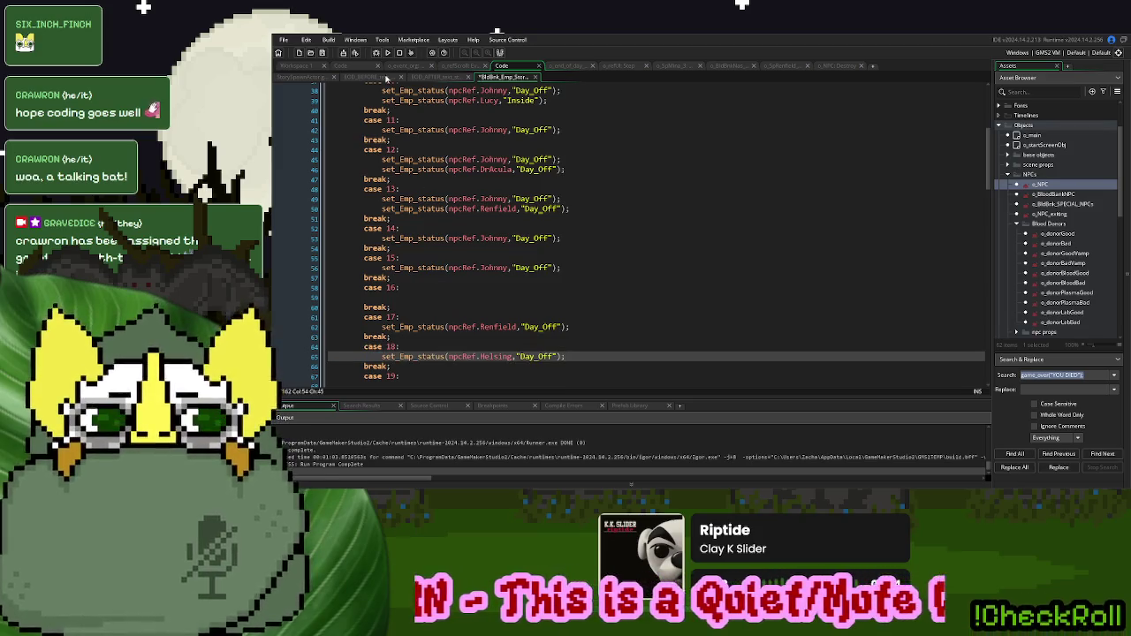
pyautogui.click(304, 77)
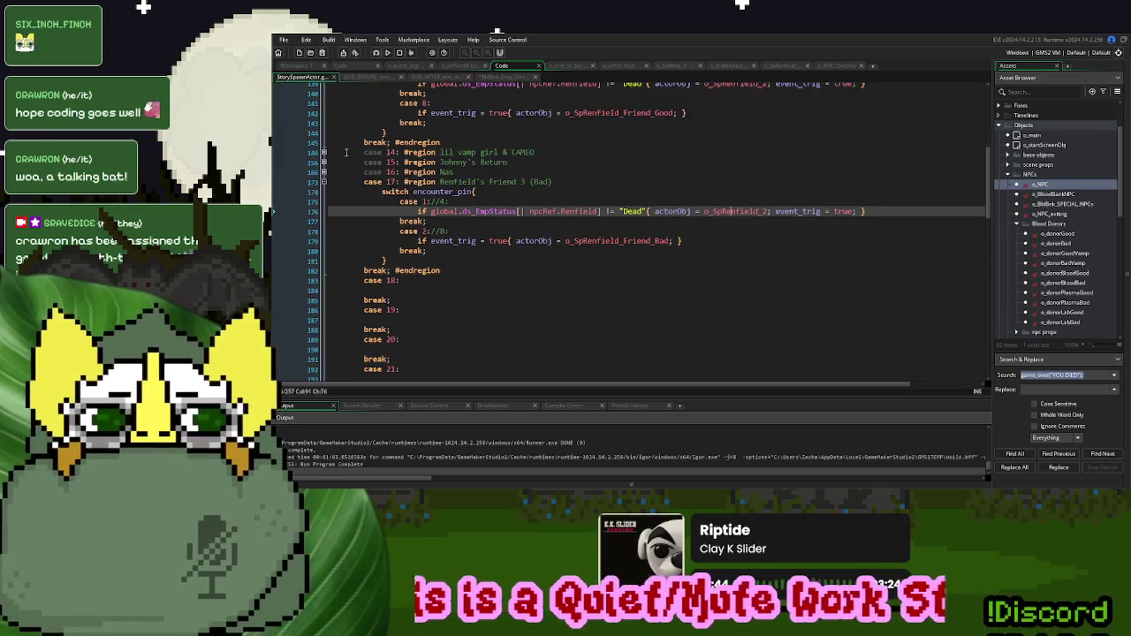
pyautogui.click(324, 181)
pyautogui.click(435, 192)
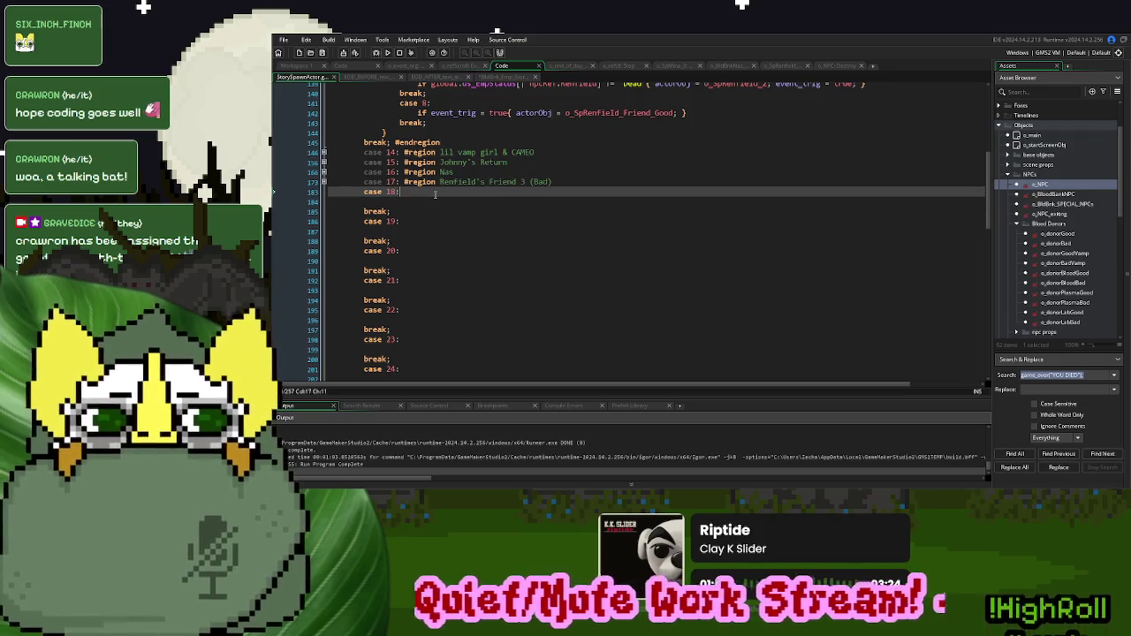
pyautogui.write('#regi')
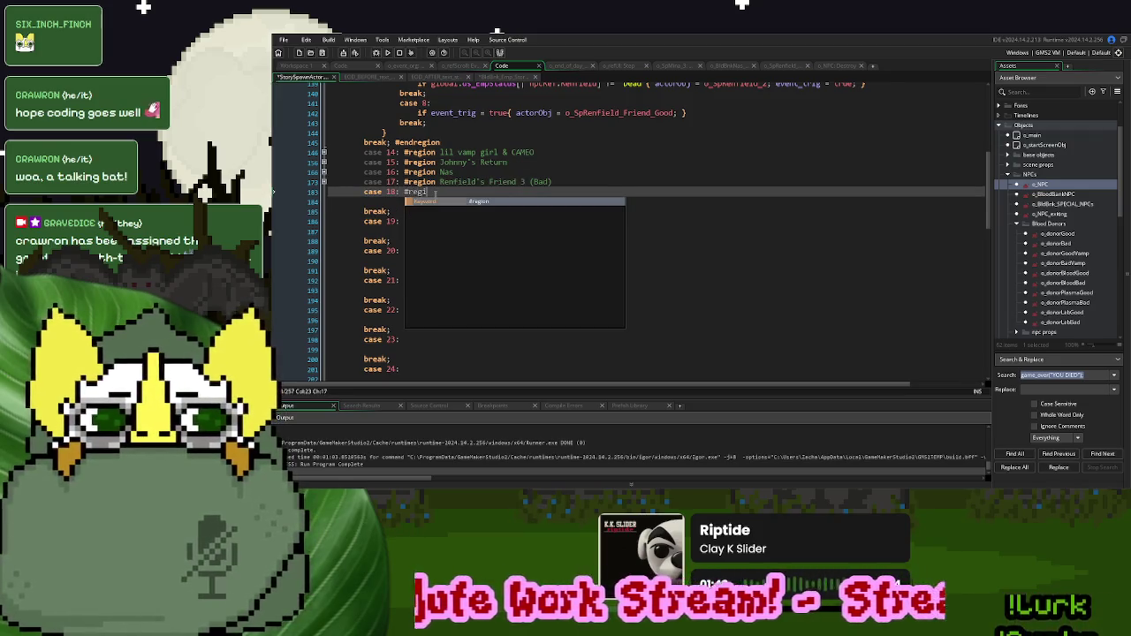
pyautogui.write('on Helpful He')
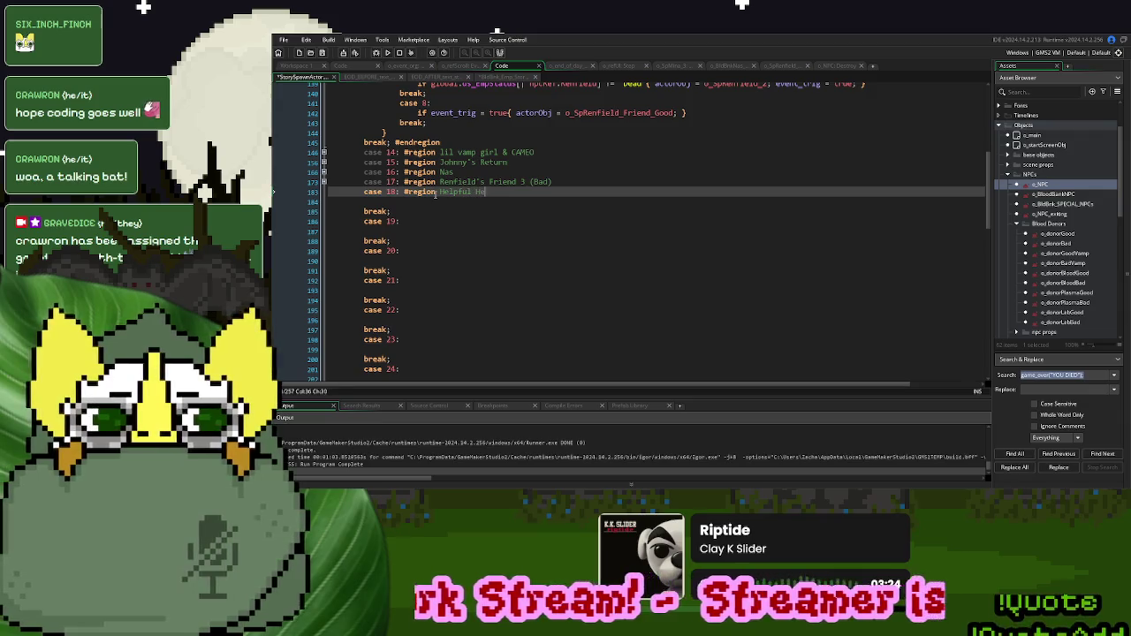
pyautogui.write('lsing 2')
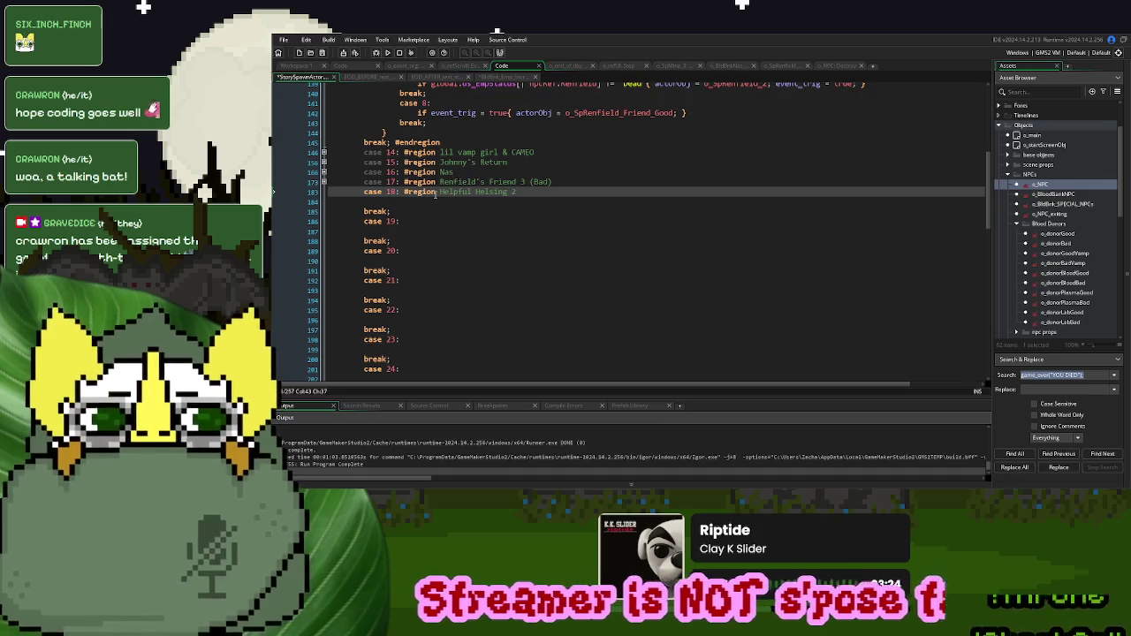
pyautogui.press('Down')
pyautogui.press('Down')
pyautogui.write('#endregion')
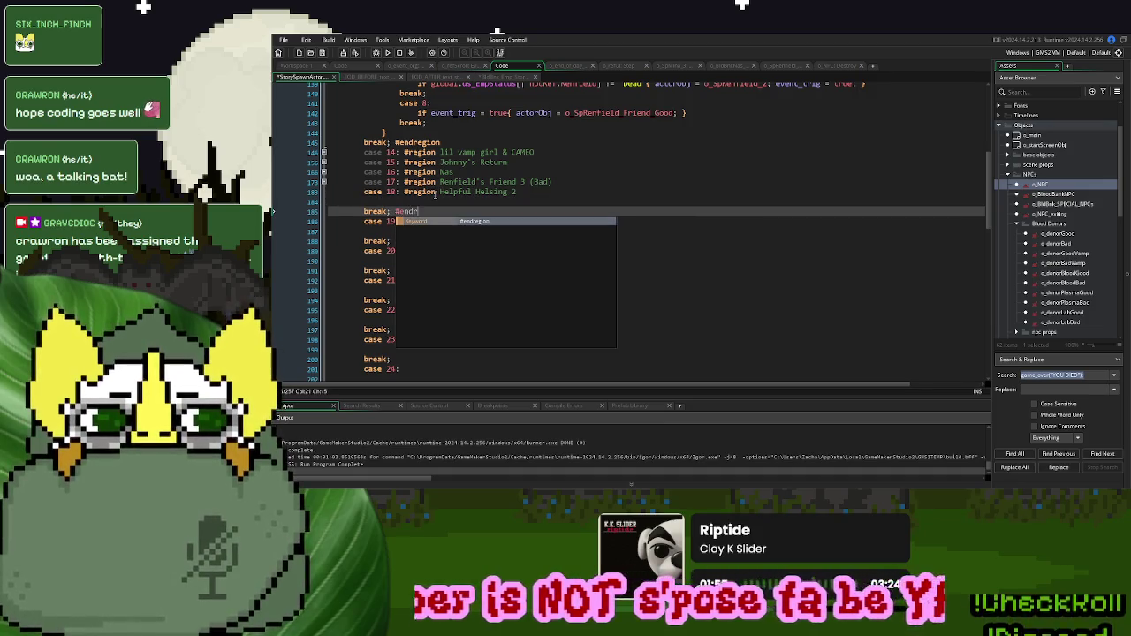
# - Move case 9's encounter switch block into case 18, keeping only its case 1 branch
pyautogui.scroll(5, 436, 195)
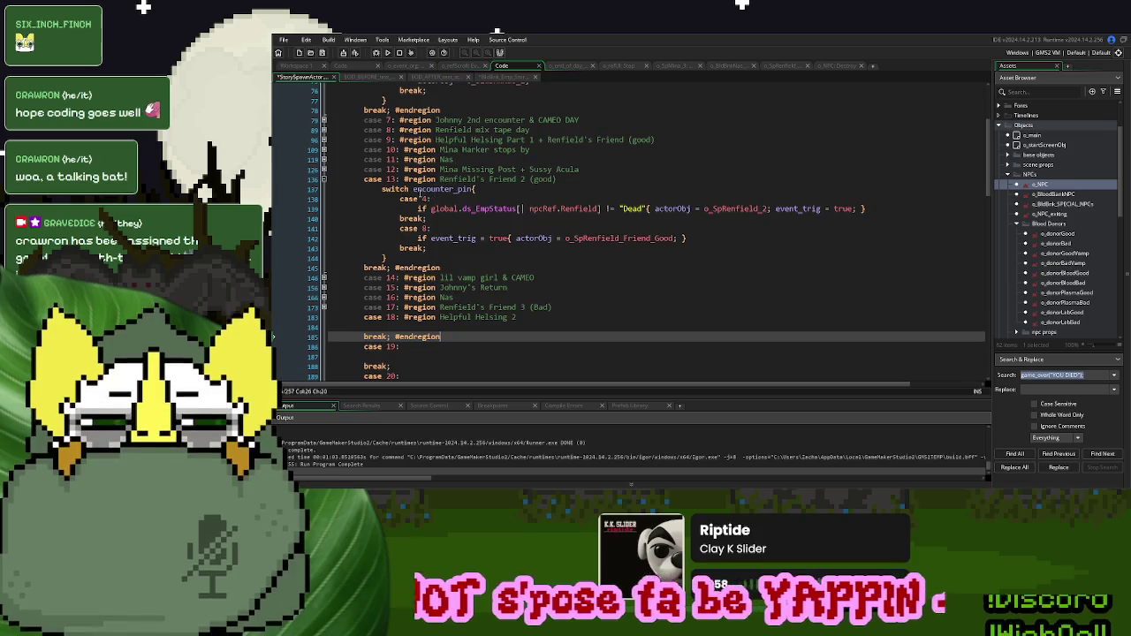
pyautogui.click(323, 179)
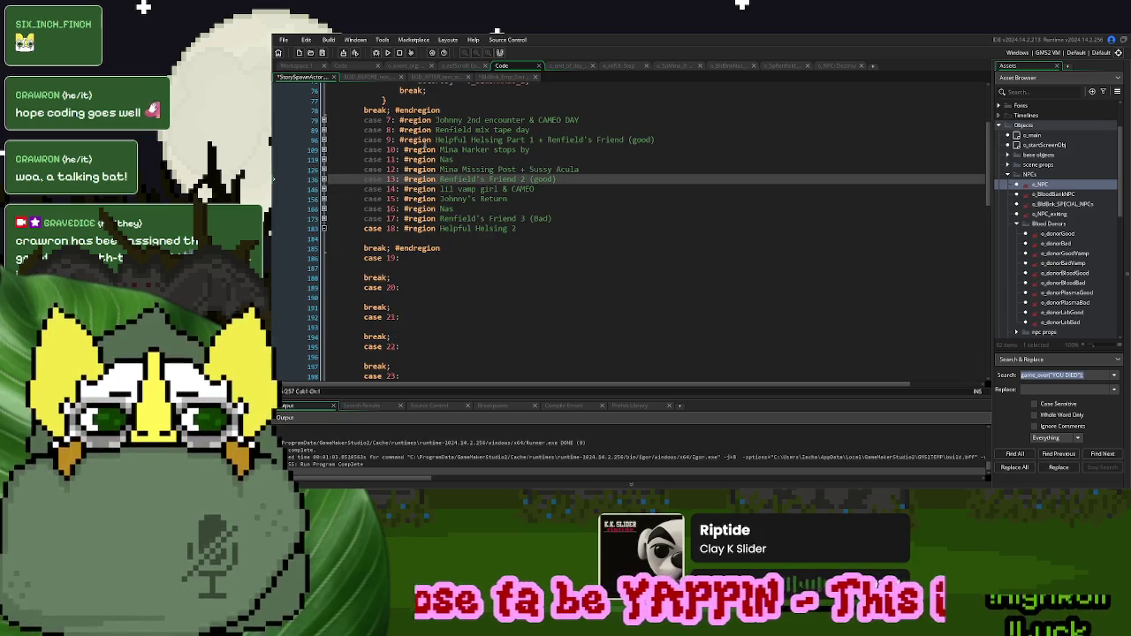
pyautogui.click(324, 139)
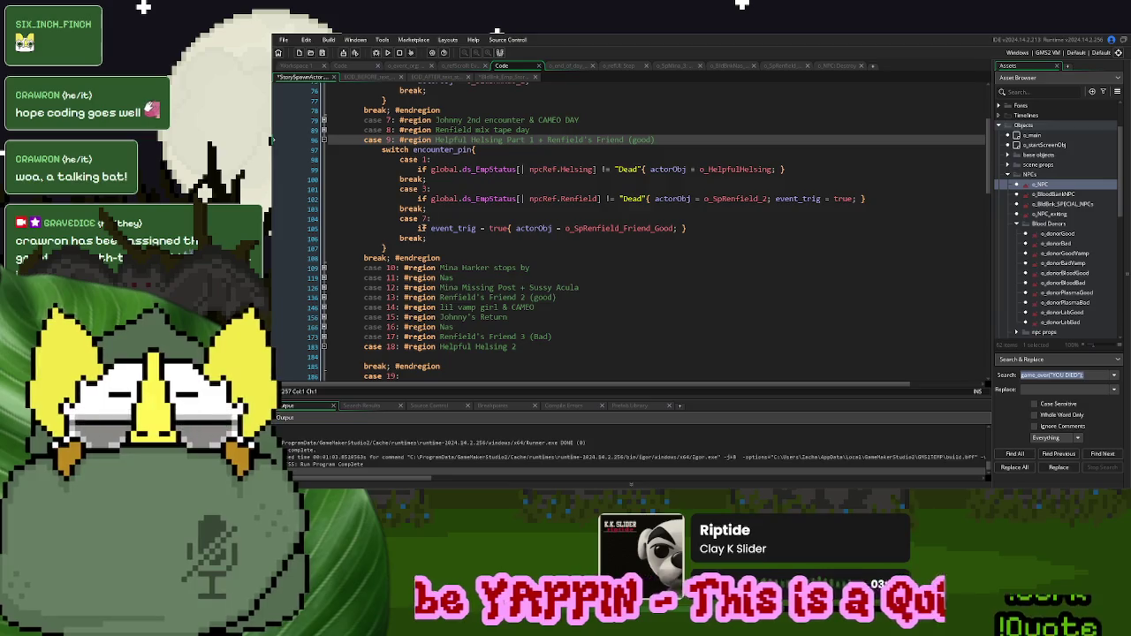
pyautogui.moveTo(389, 246); pyautogui.dragTo(382, 150)
pyautogui.hotkey('ctrl', 'x')
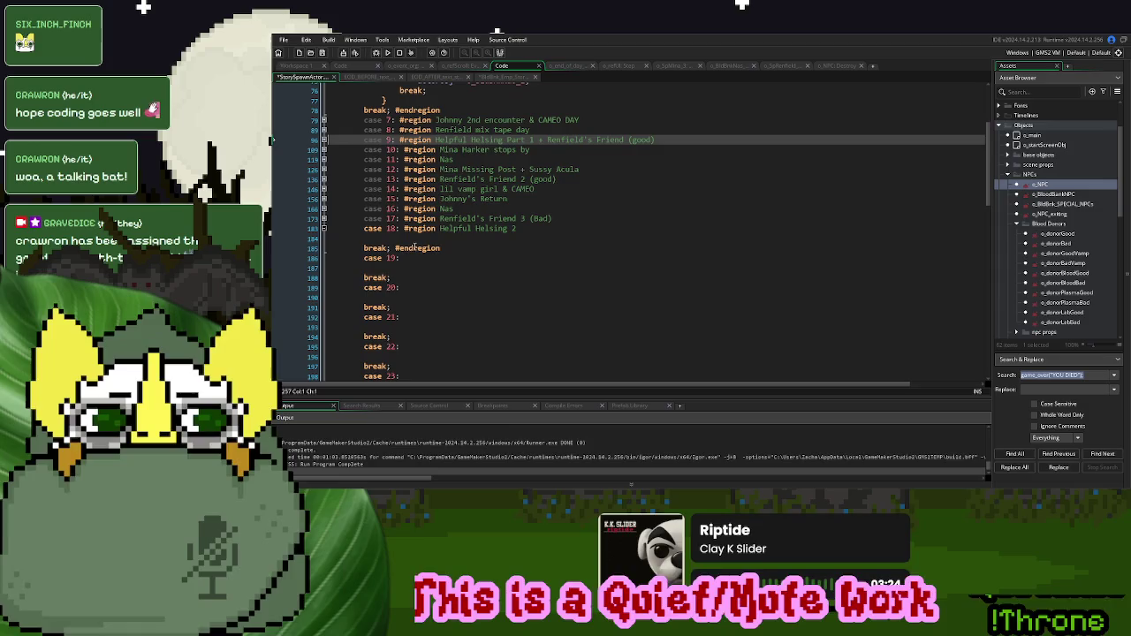
pyautogui.click(415, 241)
pyautogui.hotkey('ctrl', 'v')
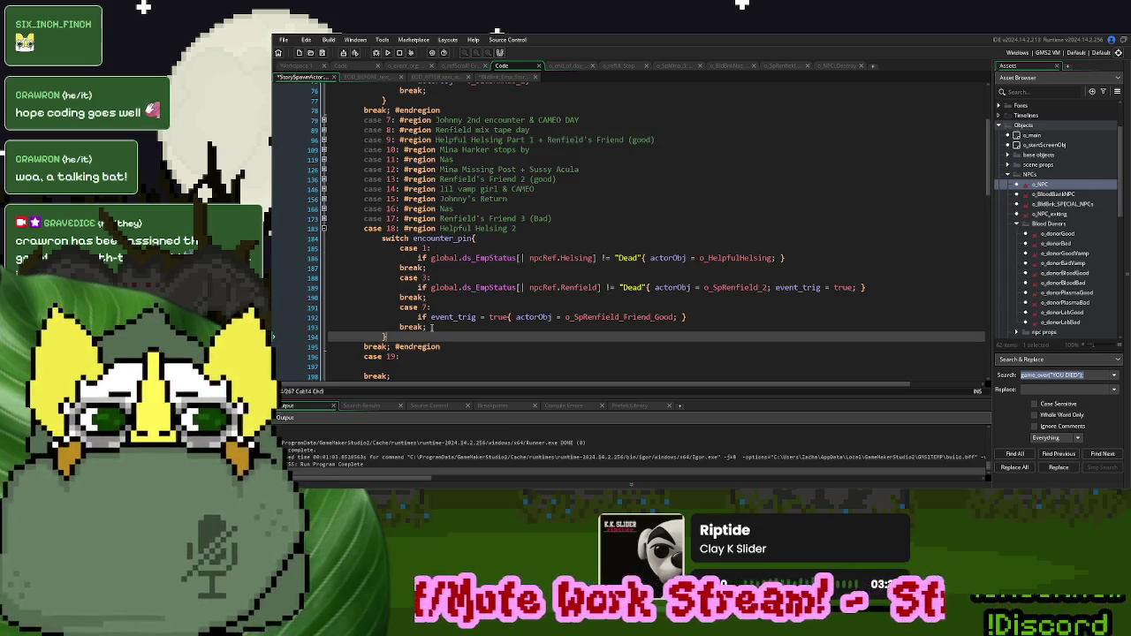
pyautogui.moveTo(431, 327); pyautogui.dragTo(442, 271)
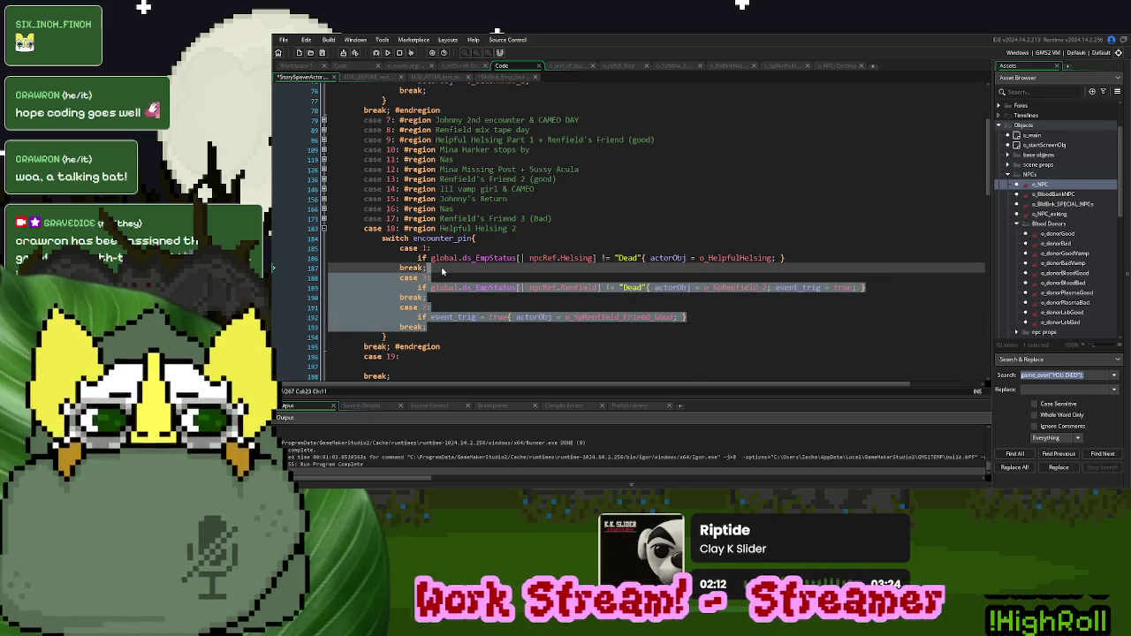
pyautogui.press('Delete')
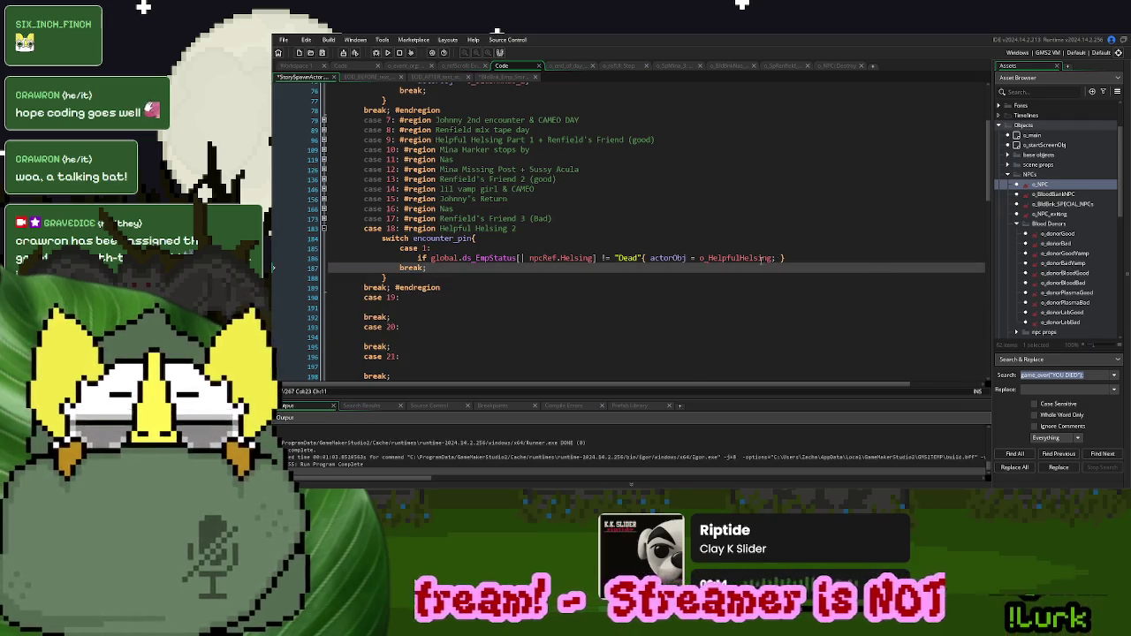
# - Change case 18's spawned actor from o_HelpfulHelsing to o_RiceHelsing
pyautogui.click(772, 258)
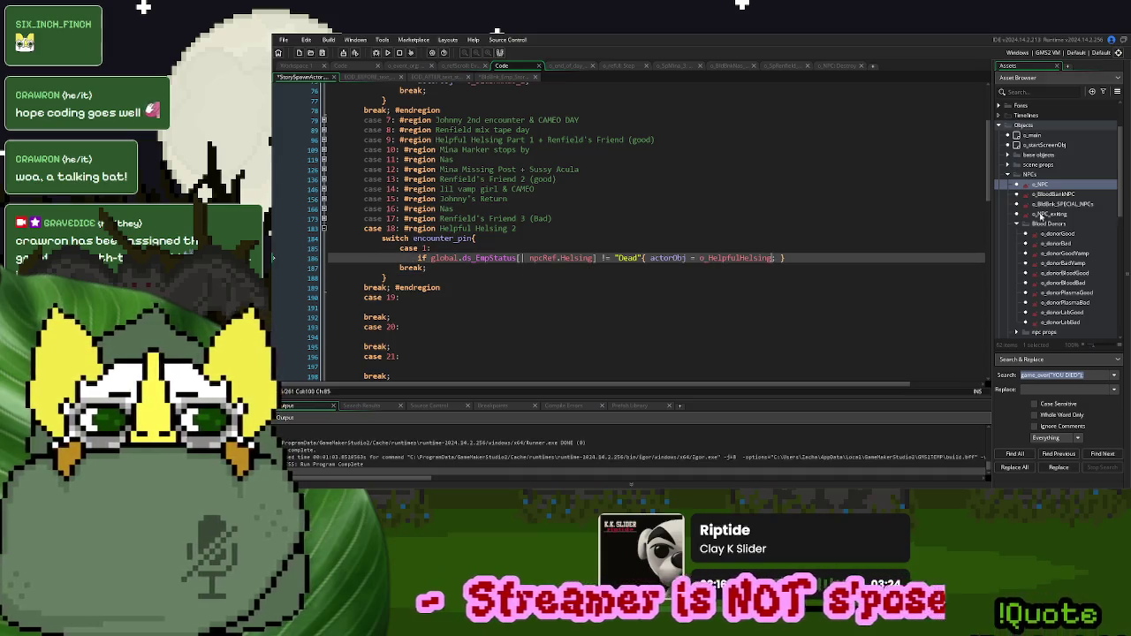
pyautogui.click(1017, 223)
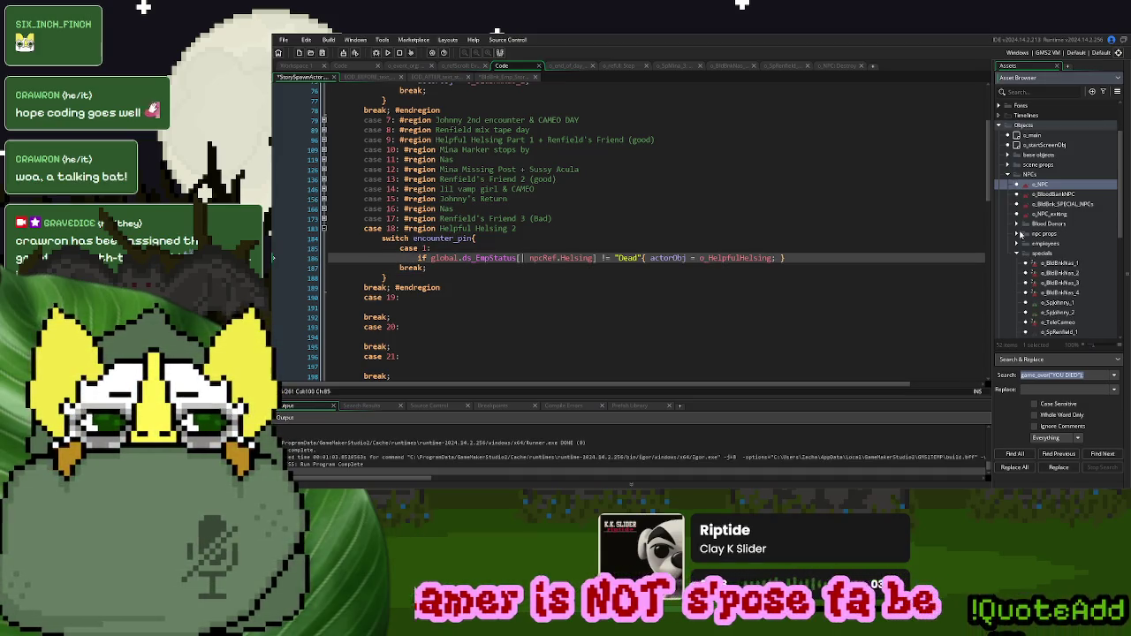
pyautogui.scroll(-4, 1051, 290)
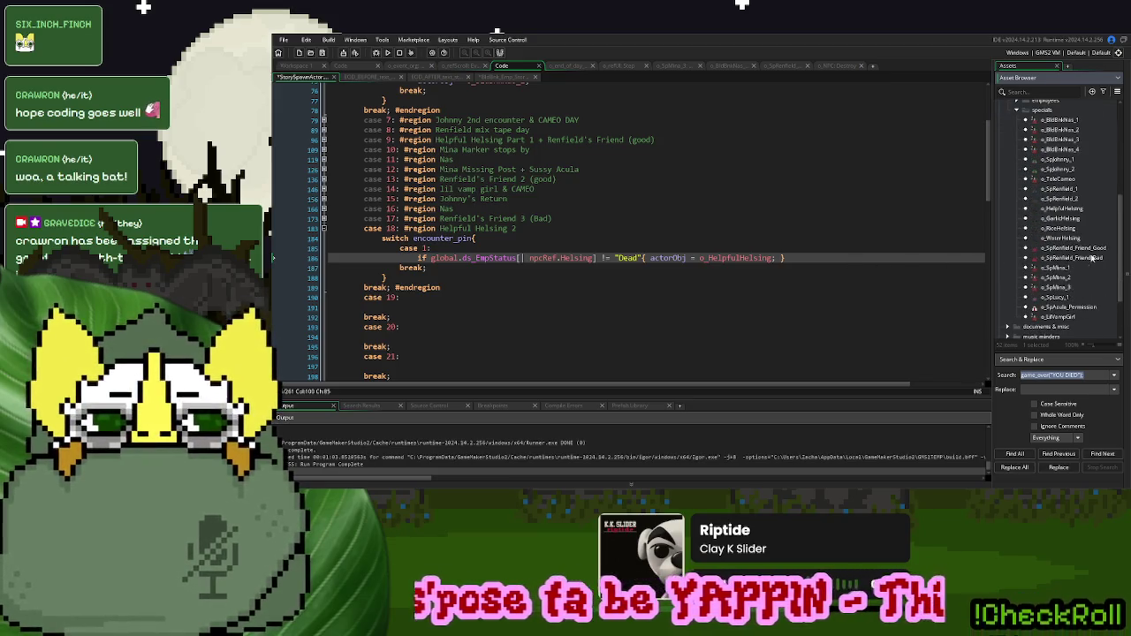
pyautogui.moveTo(773, 258); pyautogui.dragTo(710, 257)
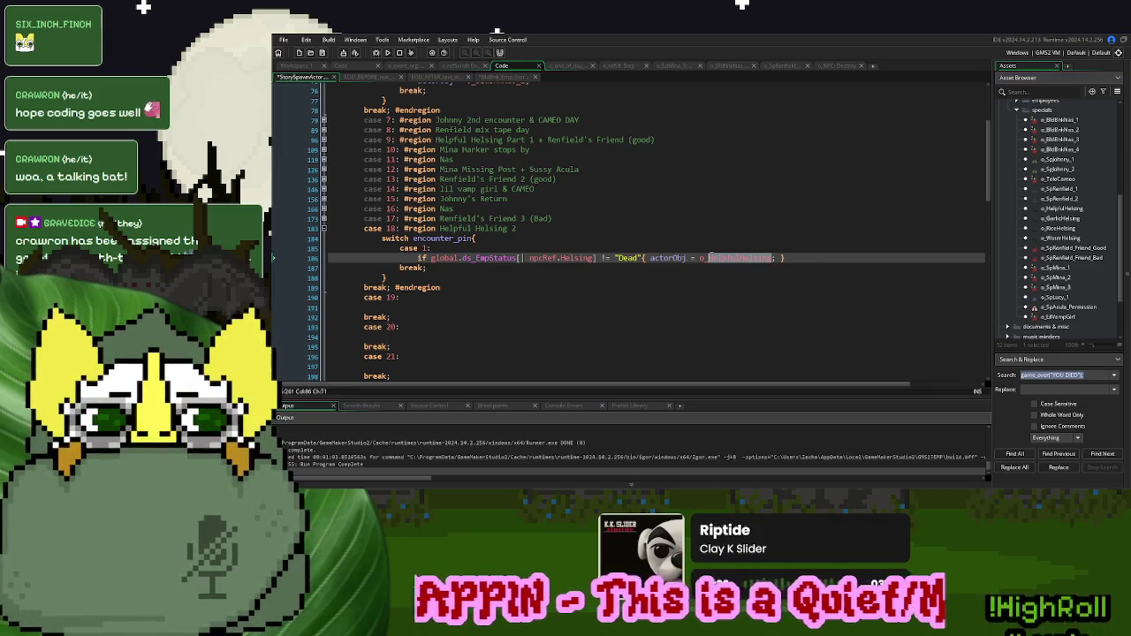
pyautogui.write('Ric')
pyautogui.press('Return')
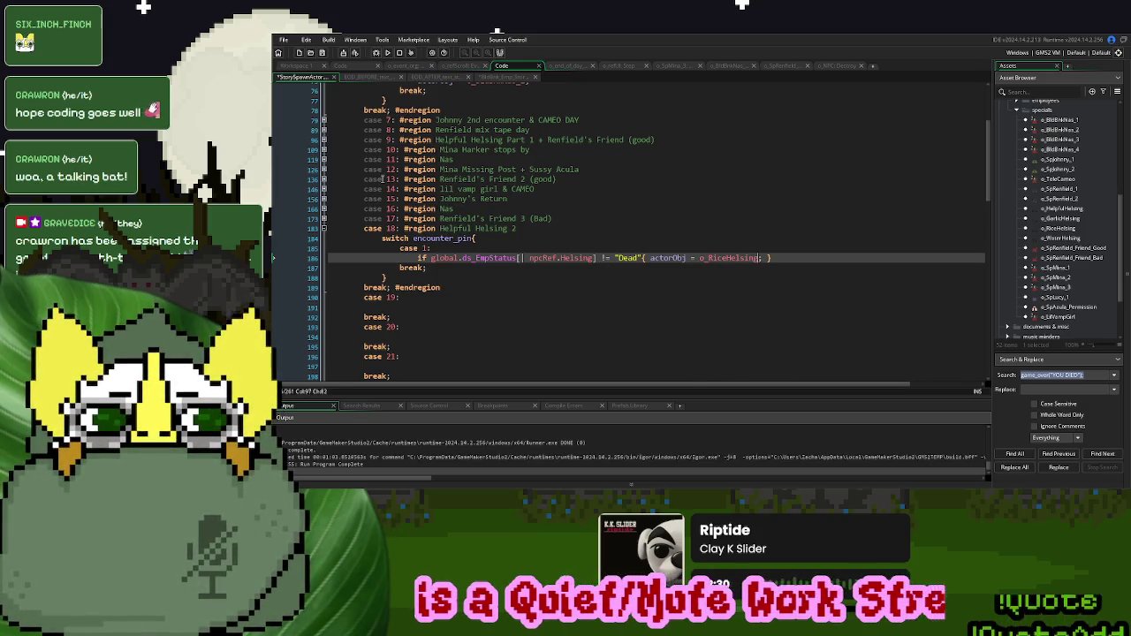
# - Rename case 9's case 1 actor to o_GarlicHelsing and collapse the Helpful Helsing region
pyautogui.click(324, 140)
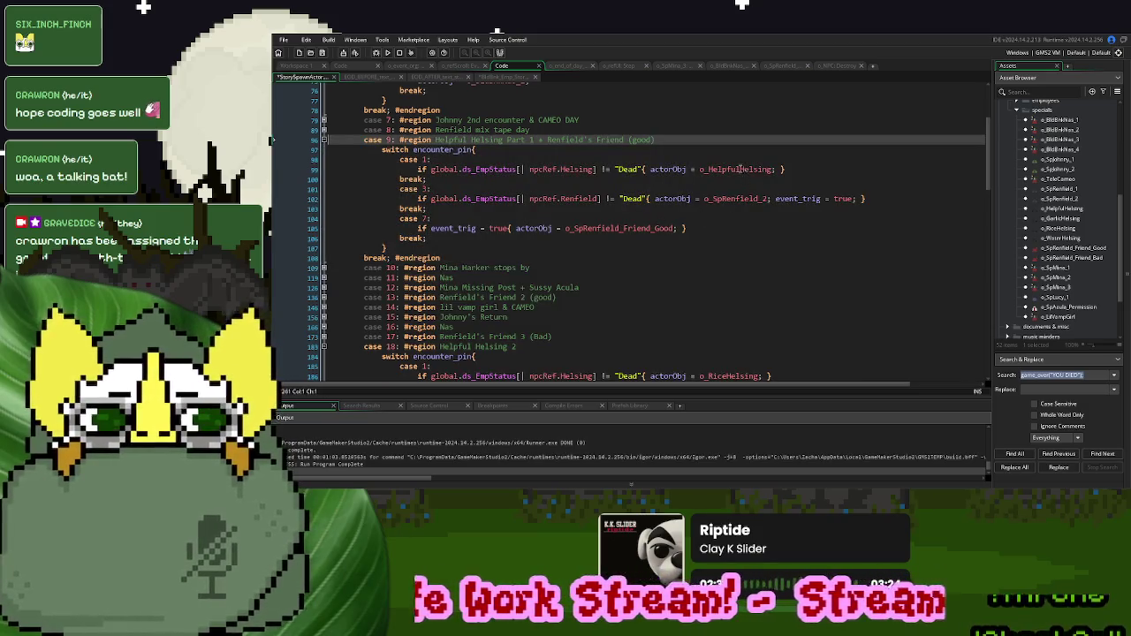
pyautogui.moveTo(741, 169); pyautogui.dragTo(708, 170)
pyautogui.write('Carl')
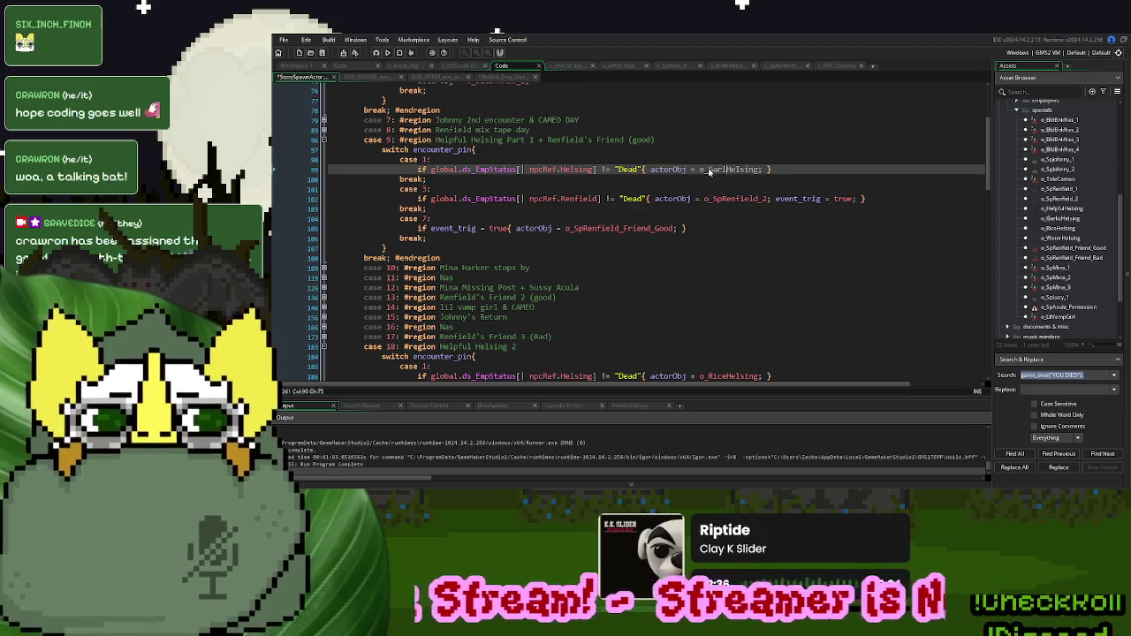
pyautogui.write('ic')
pyautogui.click(634, 179)
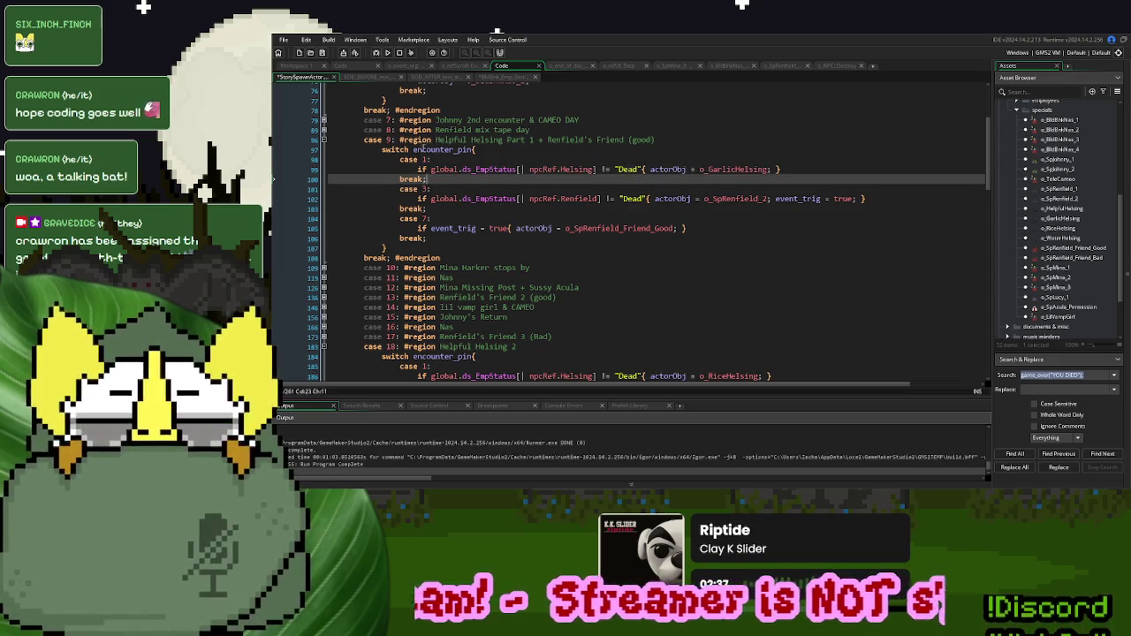
pyautogui.click(323, 140)
# - Copy the Helsing ds_EmpStatus != "Dead" check from the case 18 Helpful Helsing 2 region
pyautogui.click(324, 228)
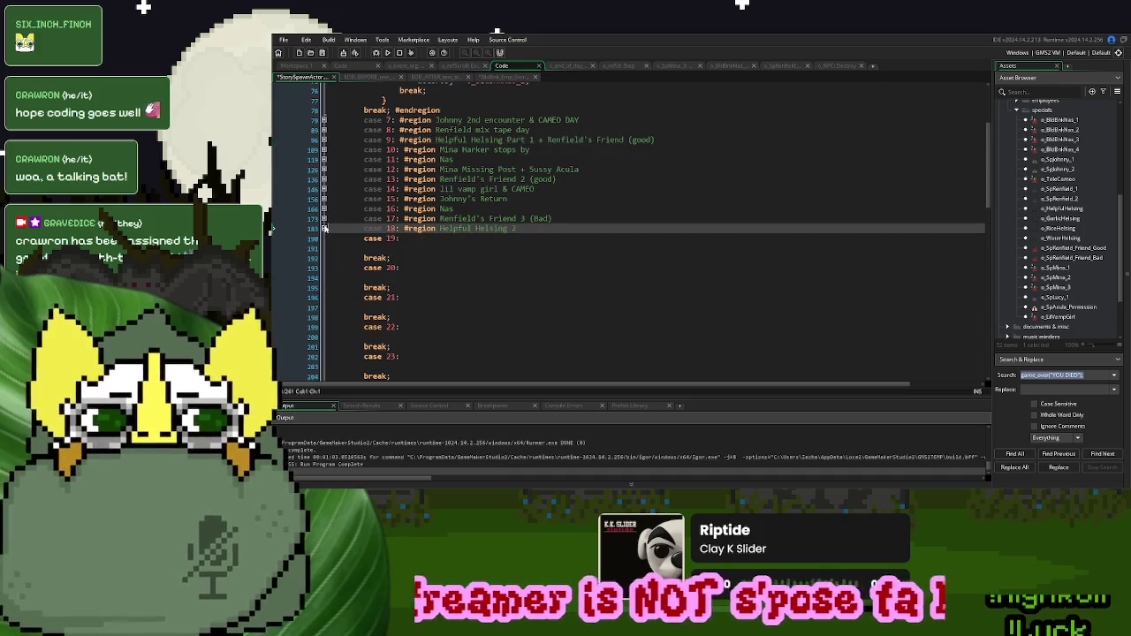
pyautogui.click(323, 219)
pyautogui.click(324, 219)
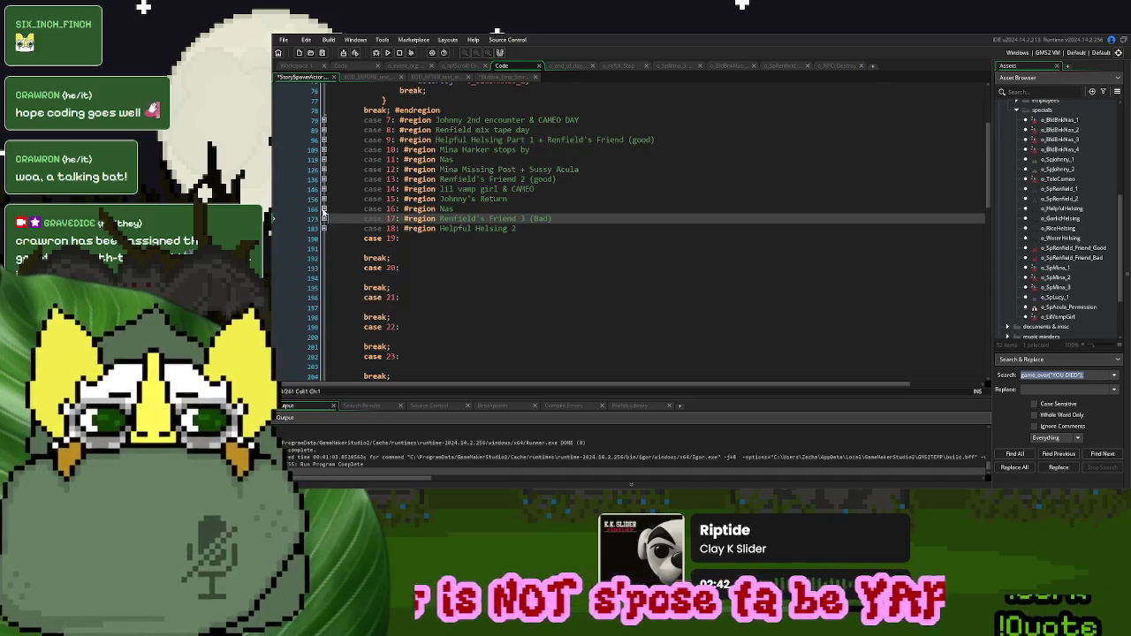
pyautogui.click(324, 209)
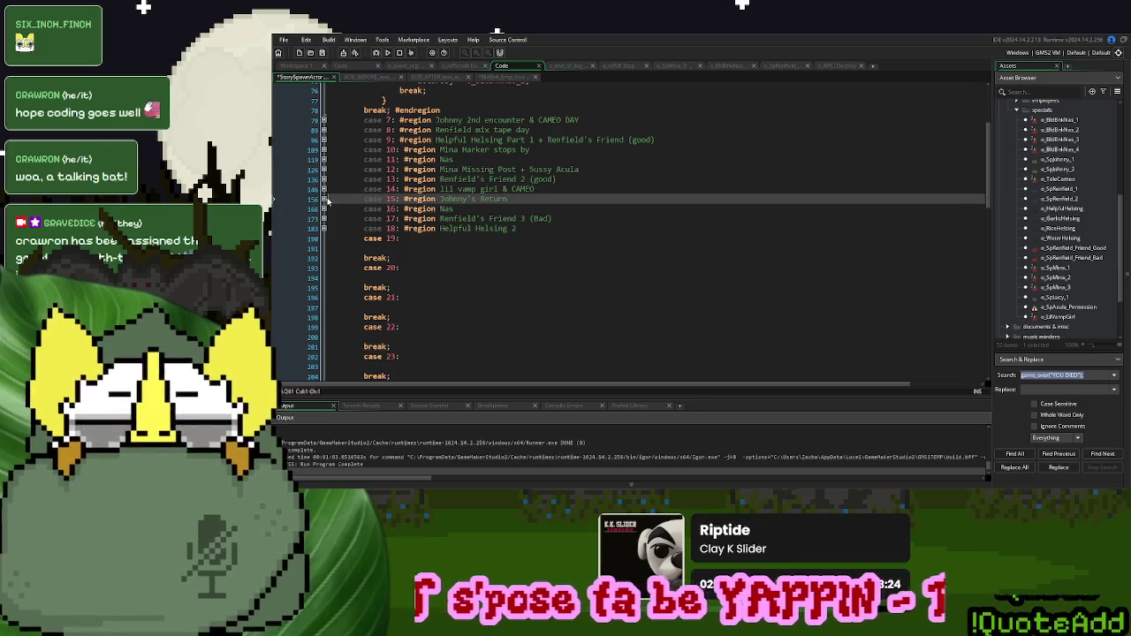
pyautogui.click(324, 199)
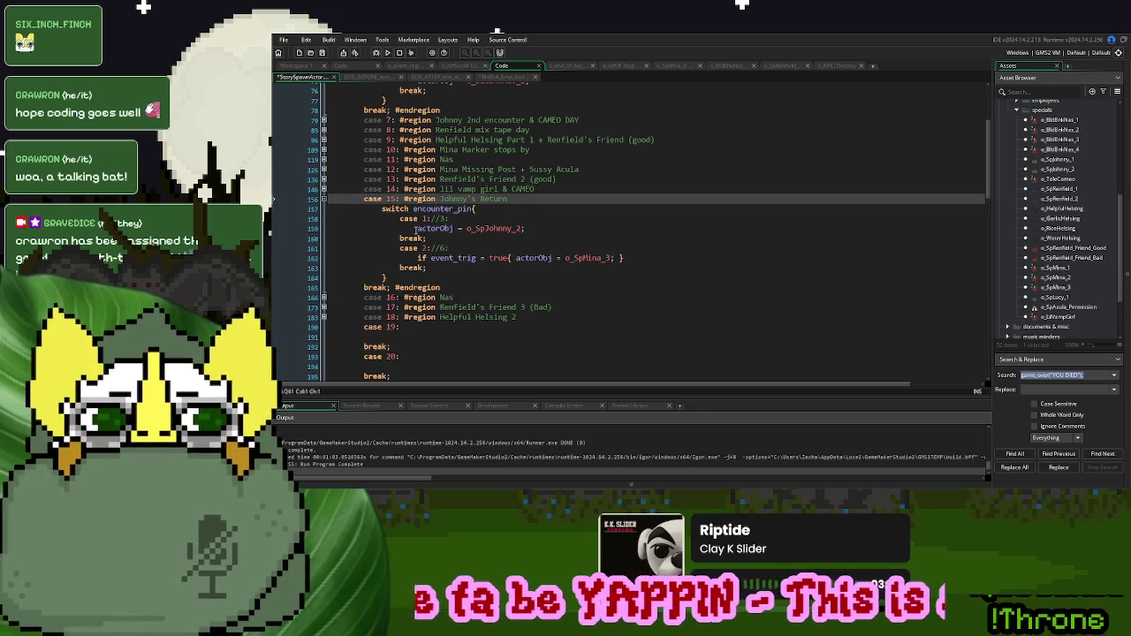
pyautogui.click(327, 318)
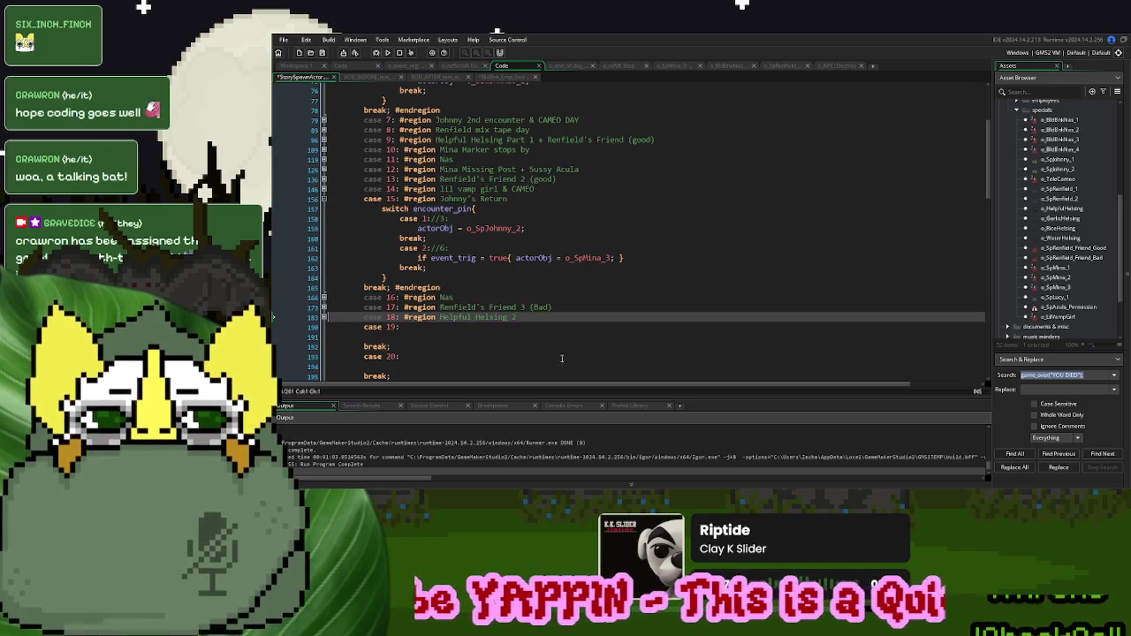
pyautogui.click(324, 317)
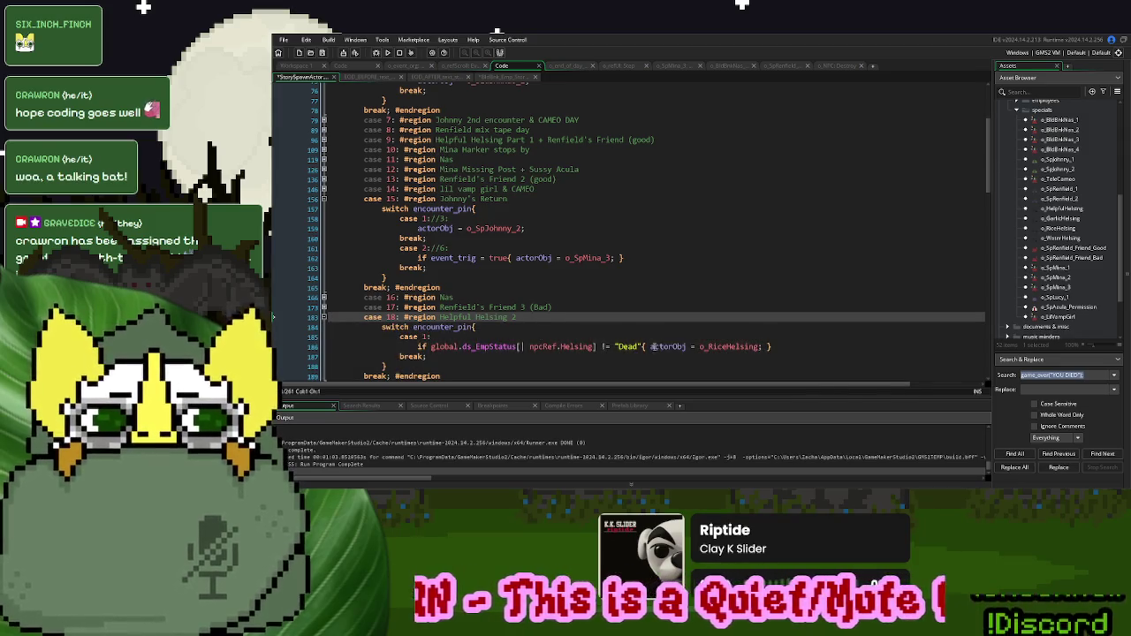
pyautogui.moveTo(652, 346); pyautogui.dragTo(412, 349)
pyautogui.hotkey('ctrl', 'c')
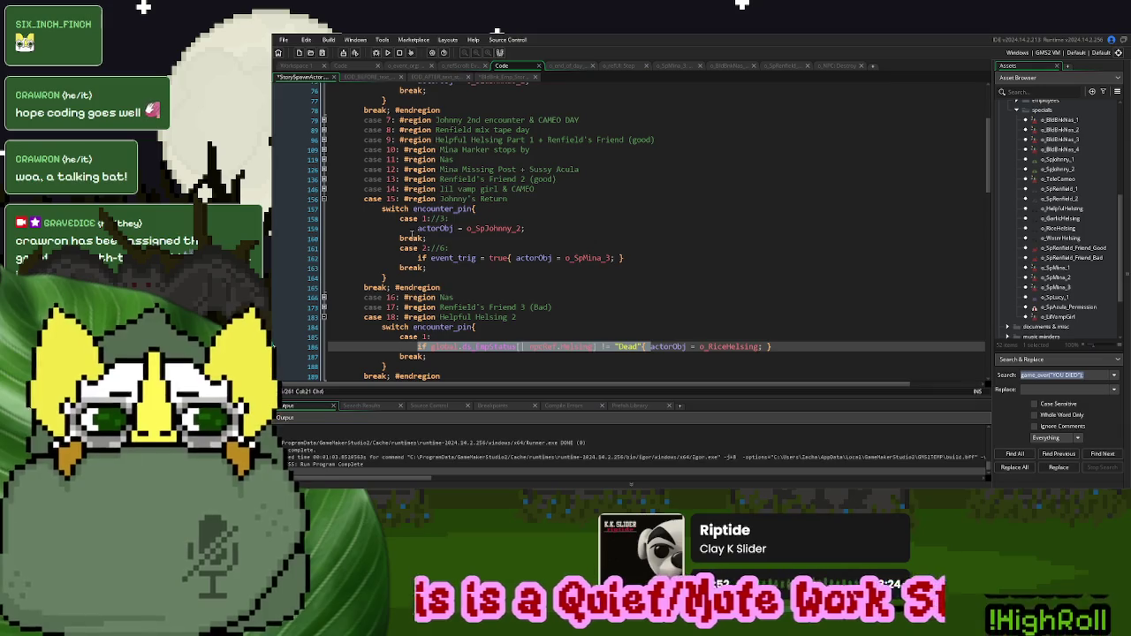
# - Guard Johnny's case 15 spawn with the pasted check, retargeted to npcRef.Johnny, plus closing brace
pyautogui.click(418, 228)
pyautogui.hotkey('ctrl', 'v')
pyautogui.click(814, 228)
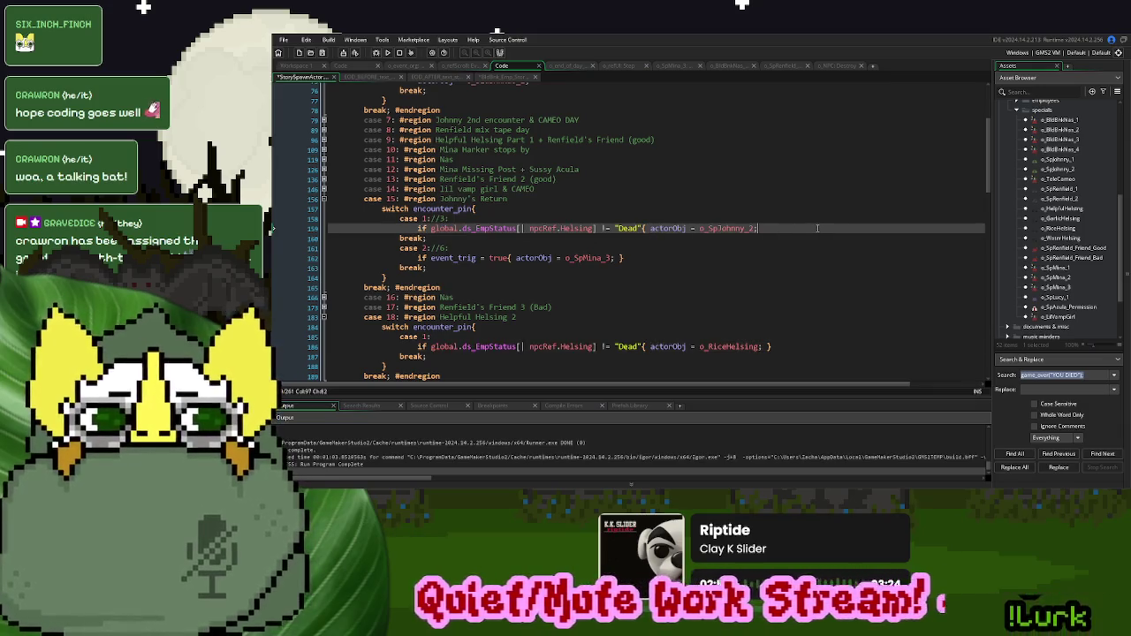
pyautogui.write('}')
pyautogui.press('BackSpace')
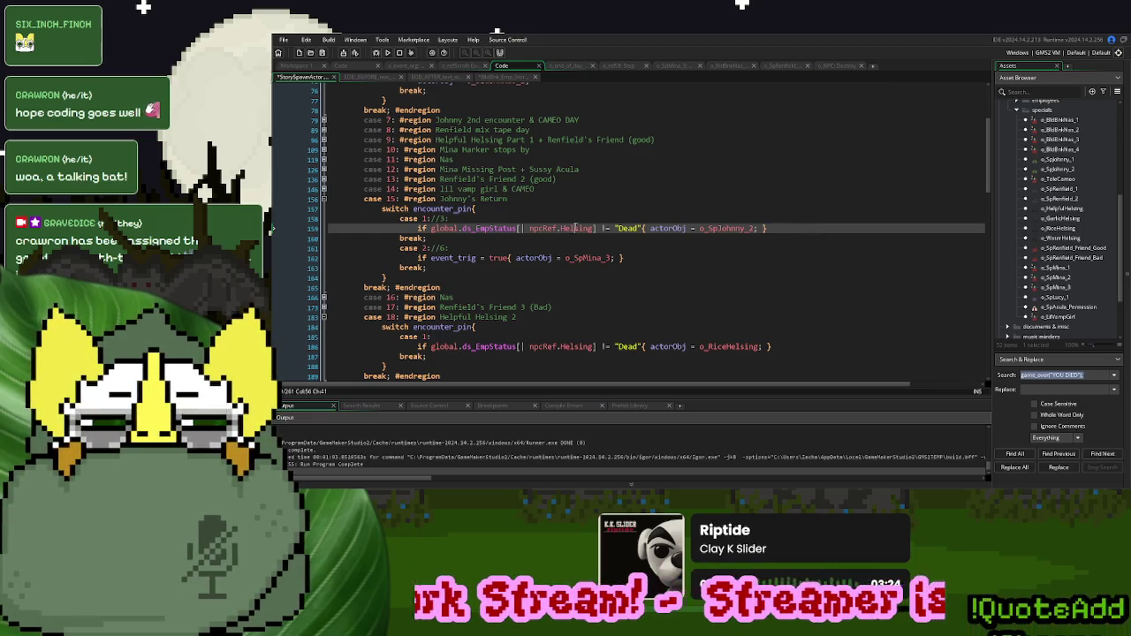
pyautogui.doubleClick(575, 228)
pyautogui.write('Joh')
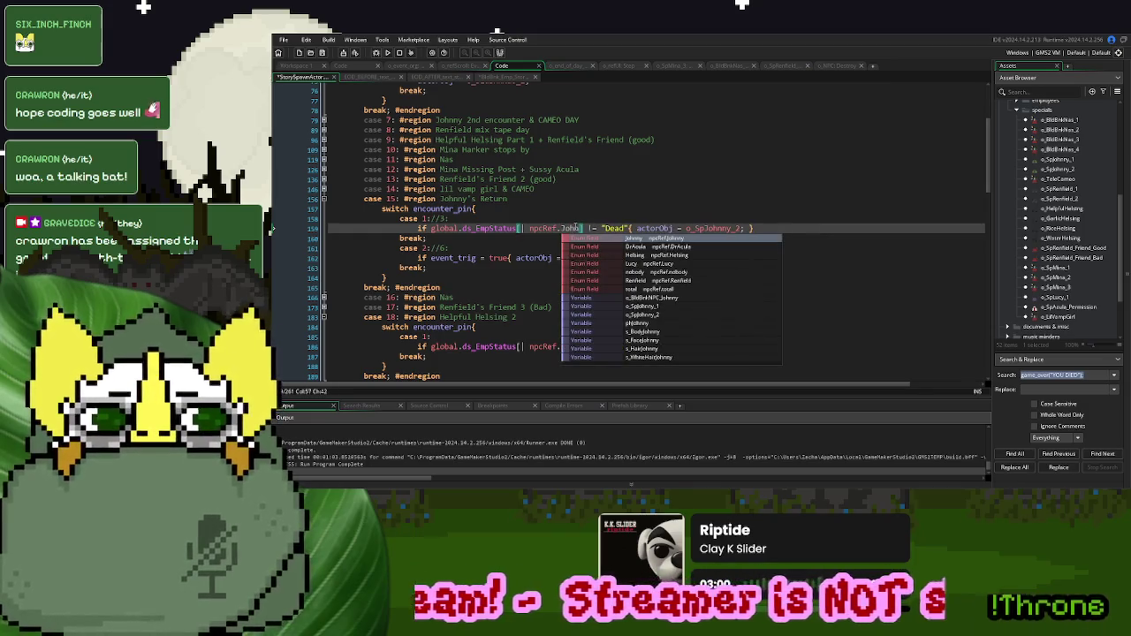
pyautogui.press('Return')
pyautogui.press('Down')
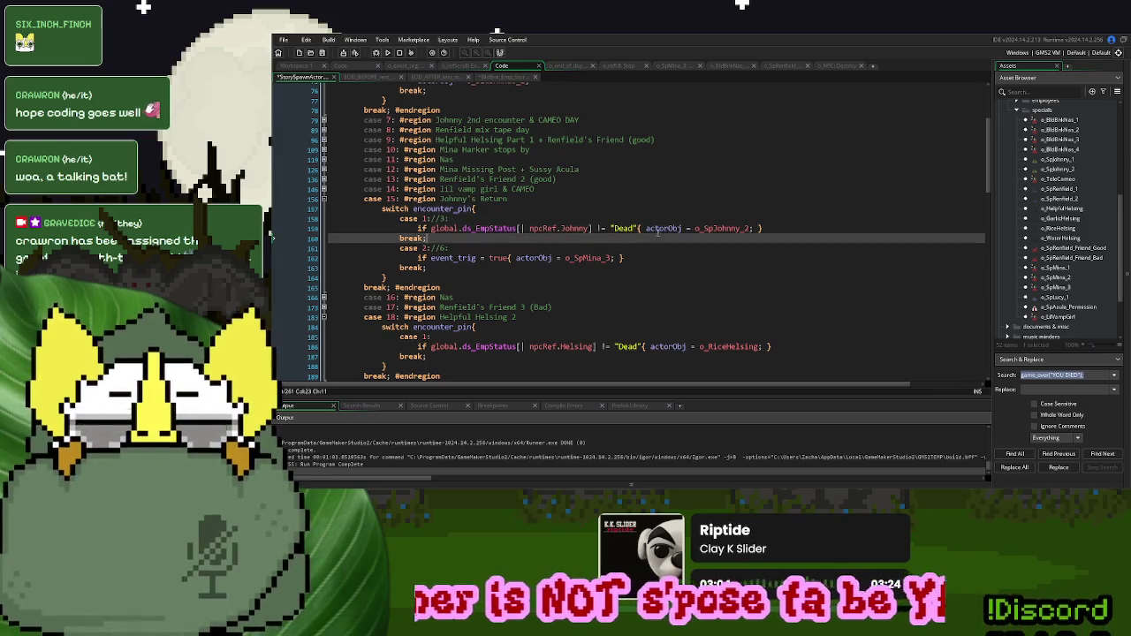
# - Guard the case 12 Acula permission spawn with a DrAcula not-"Dead" check
pyautogui.moveTo(648, 228); pyautogui.dragTo(418, 227)
pyautogui.hotkey('ctrl', 'c')
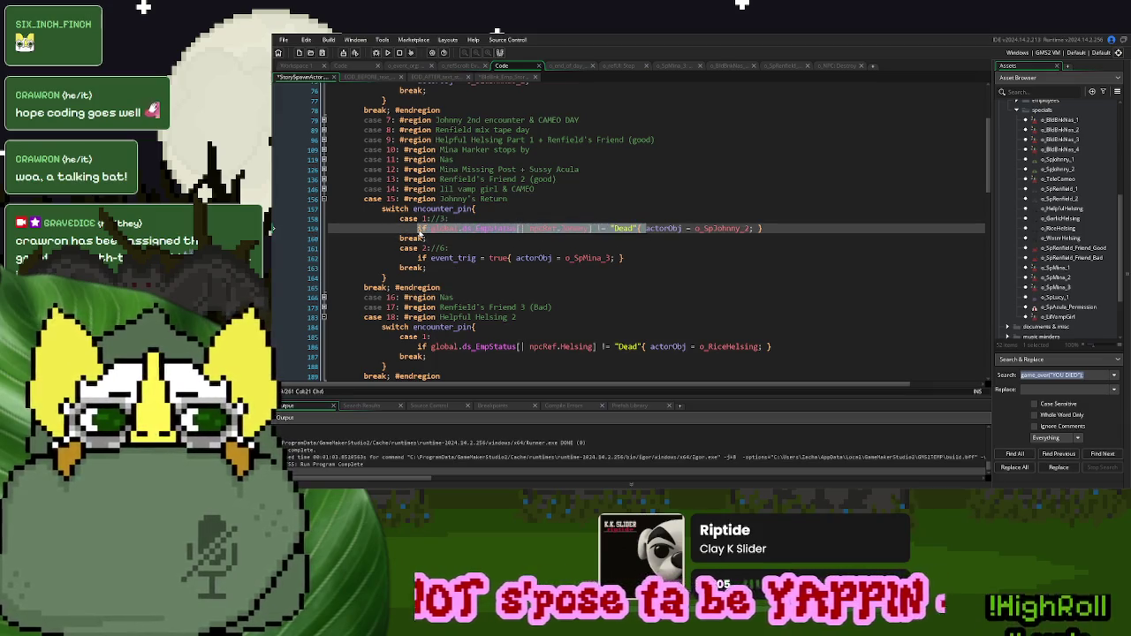
pyautogui.click(325, 198)
pyautogui.click(324, 188)
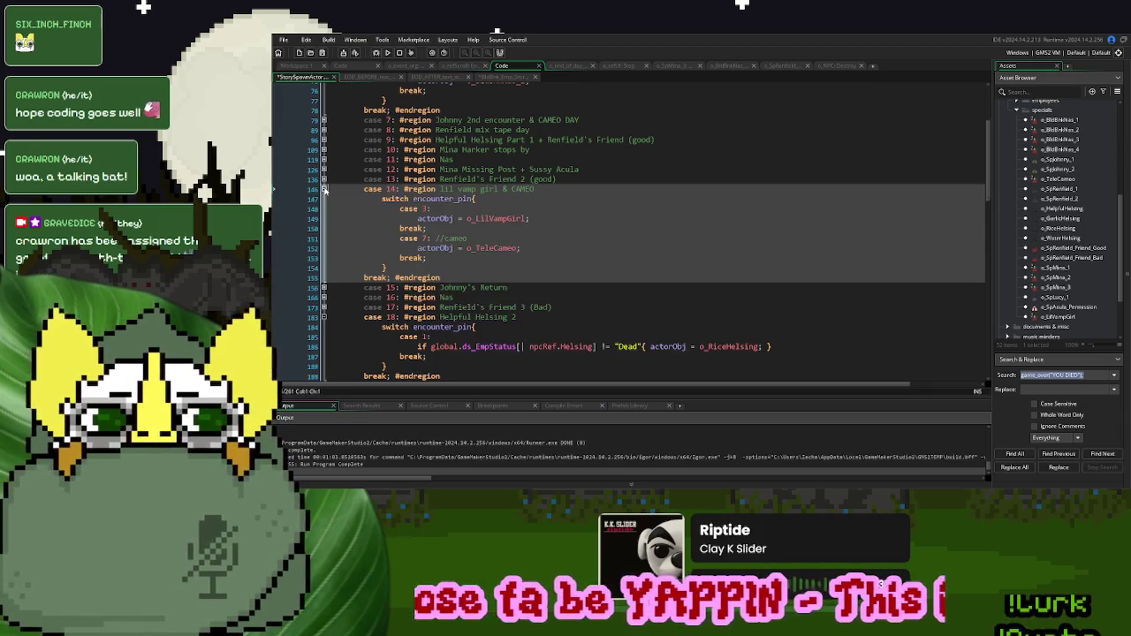
pyautogui.click(324, 188)
pyautogui.click(324, 178)
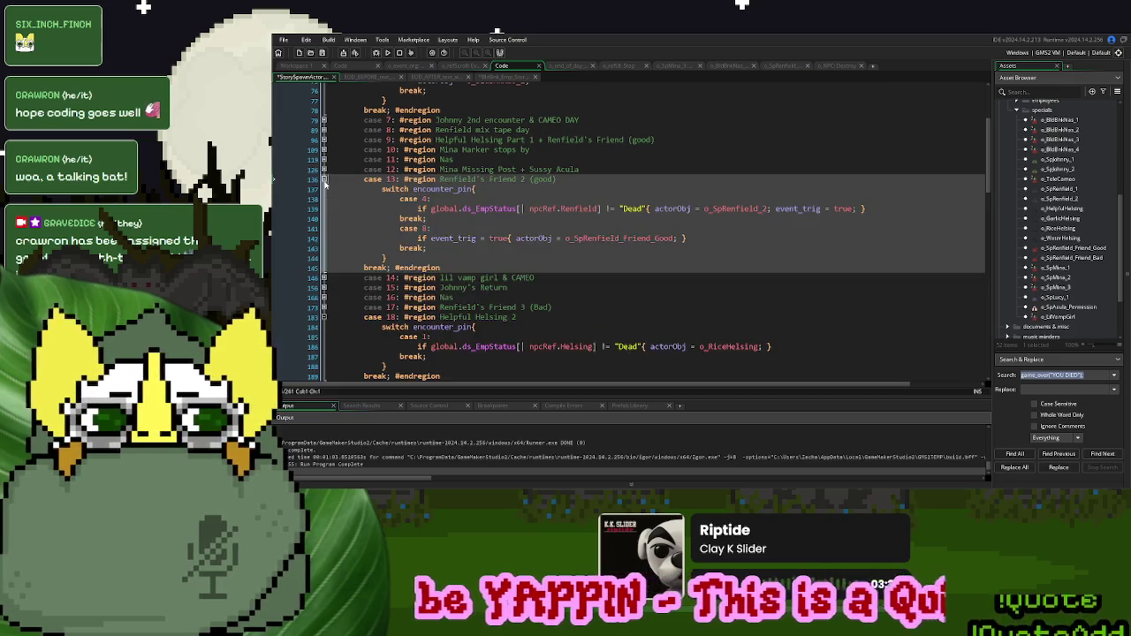
pyautogui.click(324, 178)
pyautogui.click(324, 169)
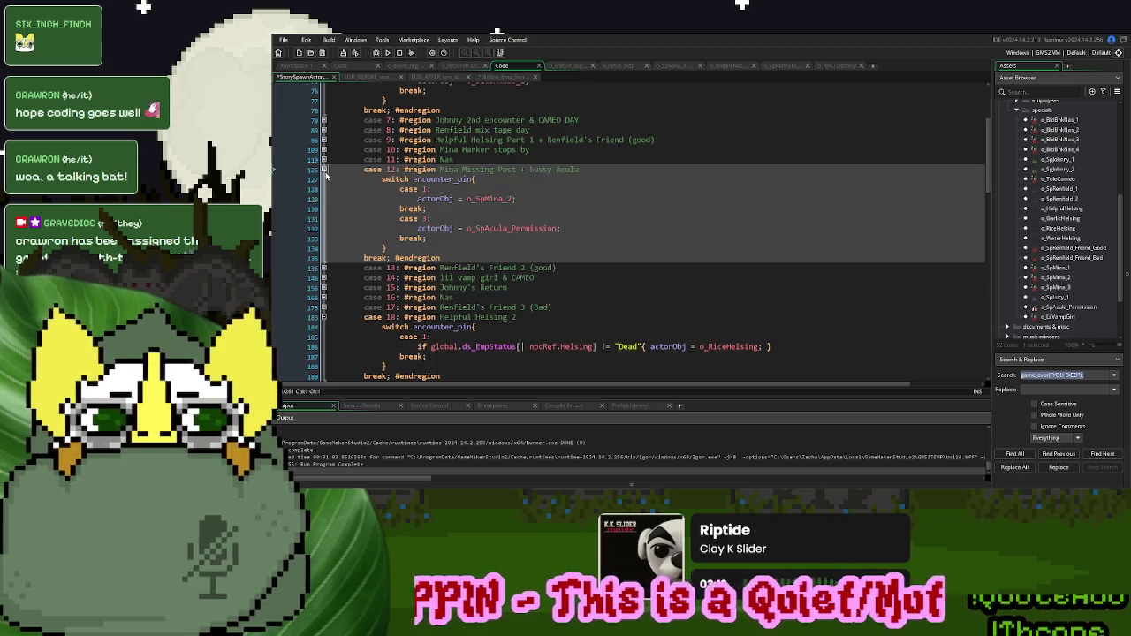
pyautogui.click(393, 229)
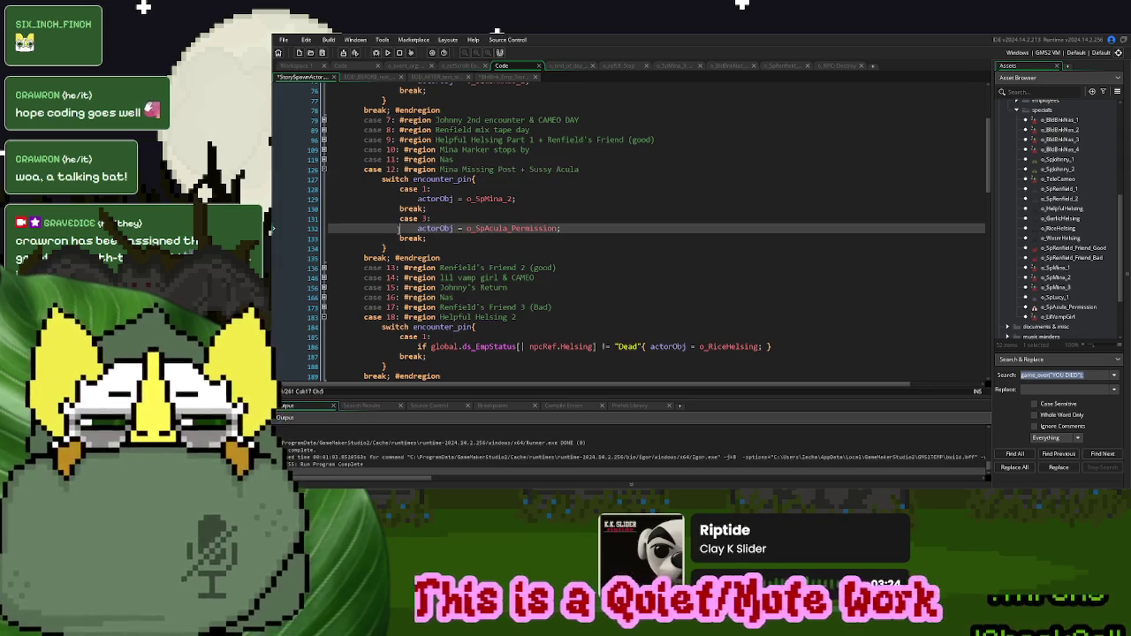
pyautogui.hotkey('ctrl', 'v')
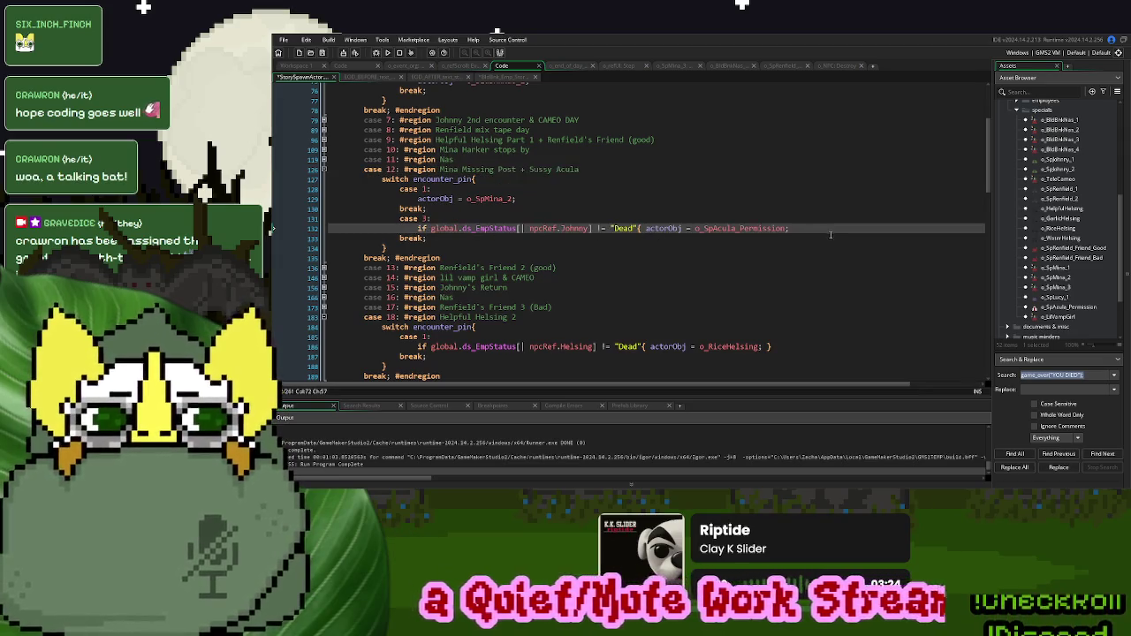
pyautogui.click(830, 234)
pyautogui.write('}')
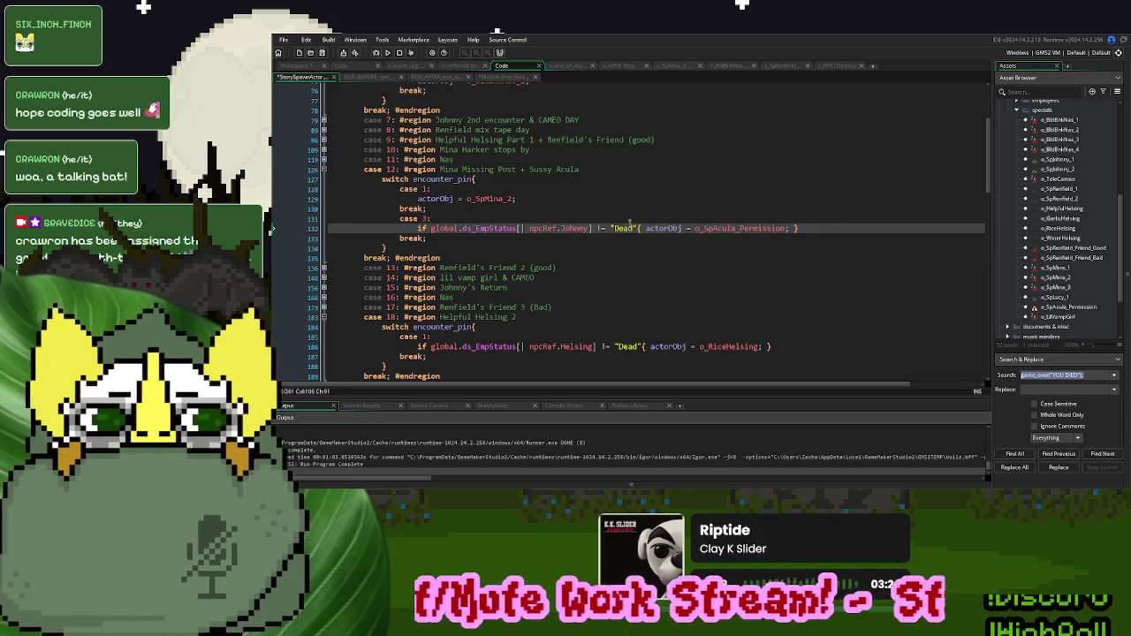
pyautogui.doubleClick(575, 229)
pyautogui.write('A')
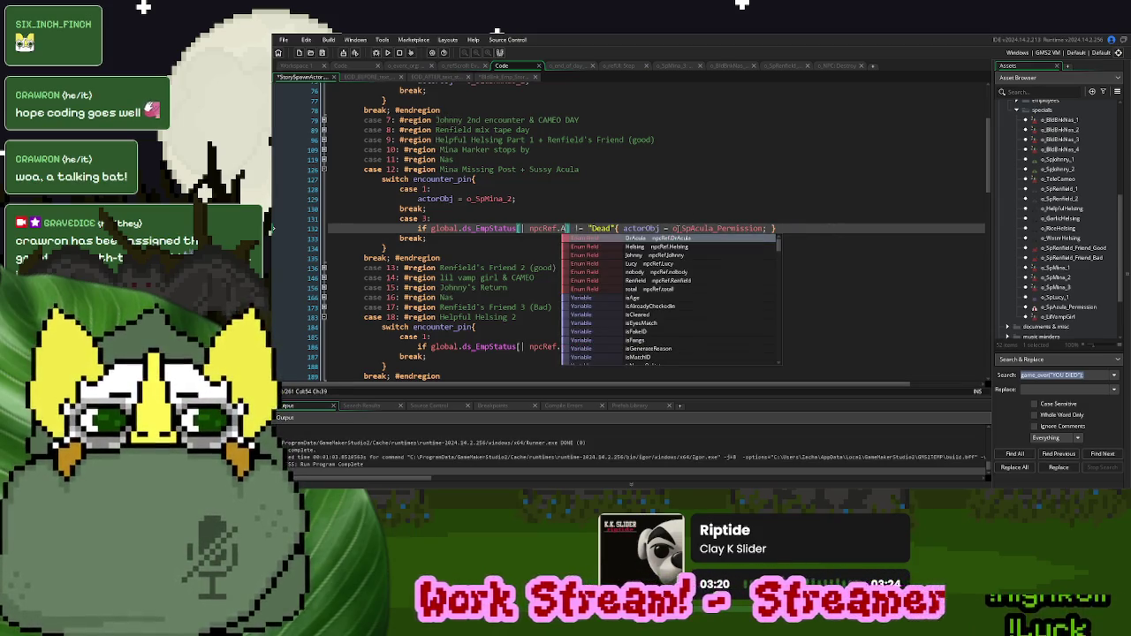
pyautogui.press('Return')
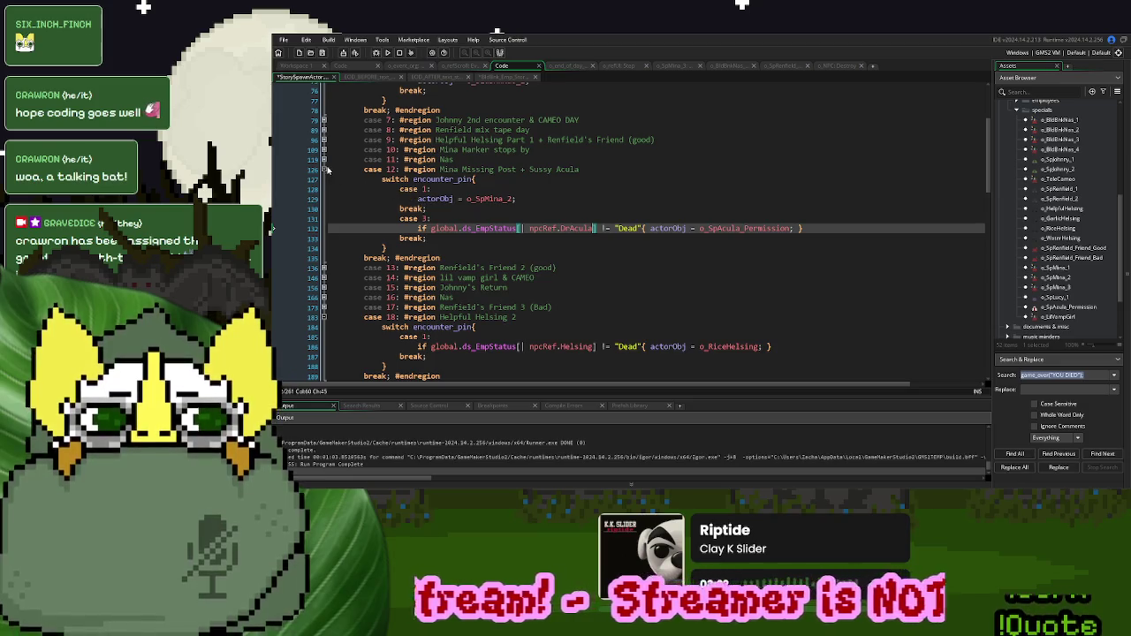
# - Guard the case 10 Lucy spawn with a Lucy not-"Dead" check and closing brace
pyautogui.click(323, 169)
pyautogui.click(323, 159)
pyautogui.click(323, 159)
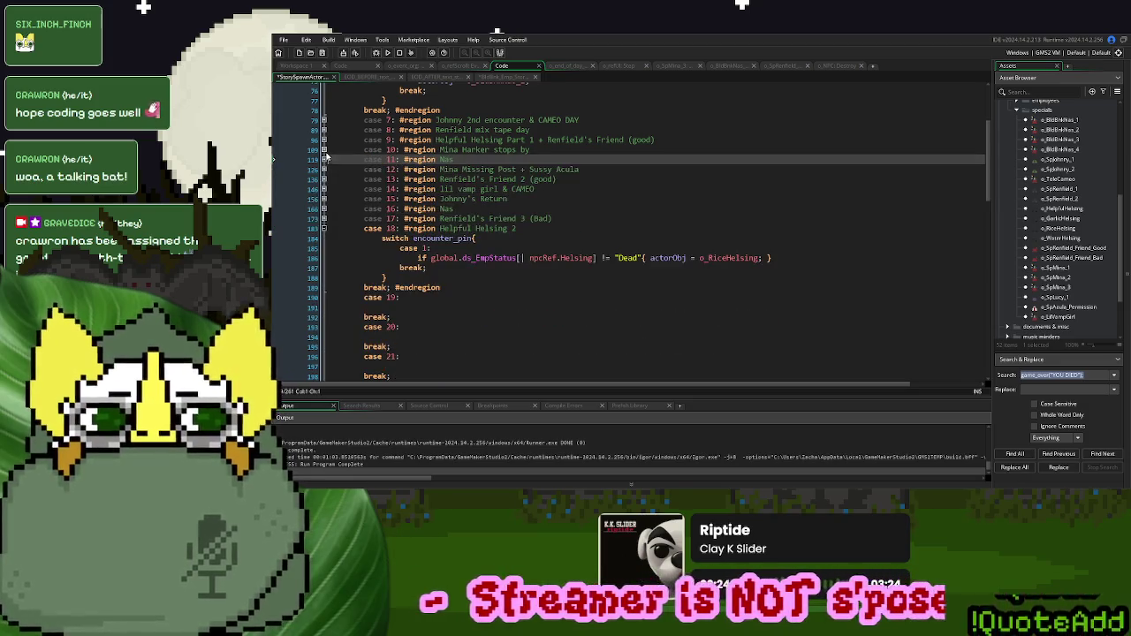
pyautogui.click(323, 150)
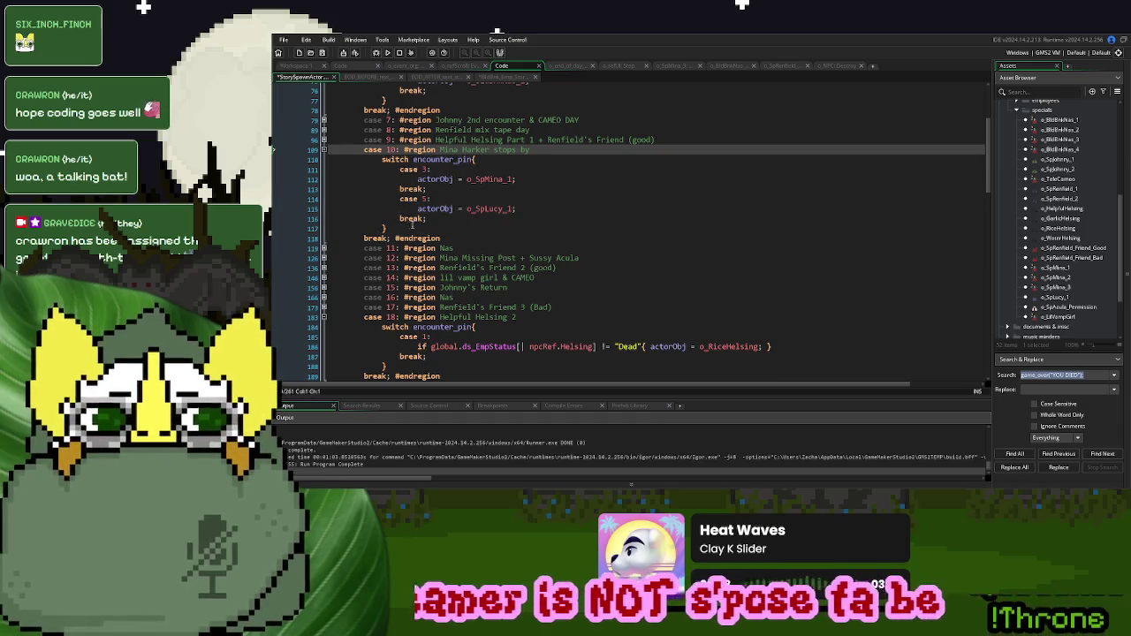
pyautogui.click(414, 209)
pyautogui.hotkey('ctrl', 'v')
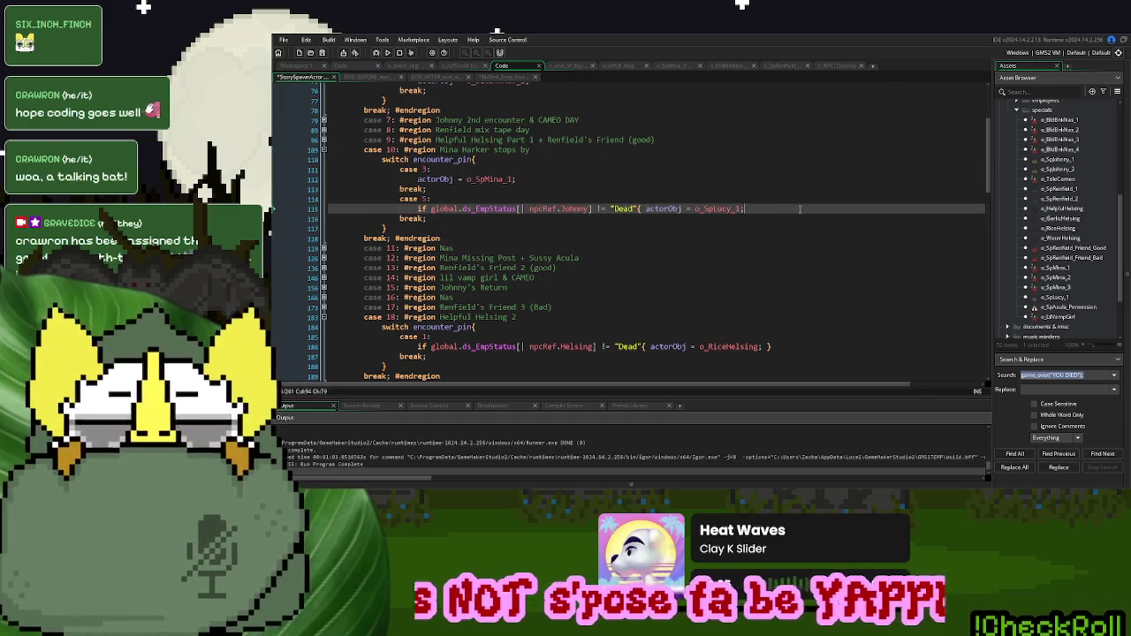
pyautogui.write('}')
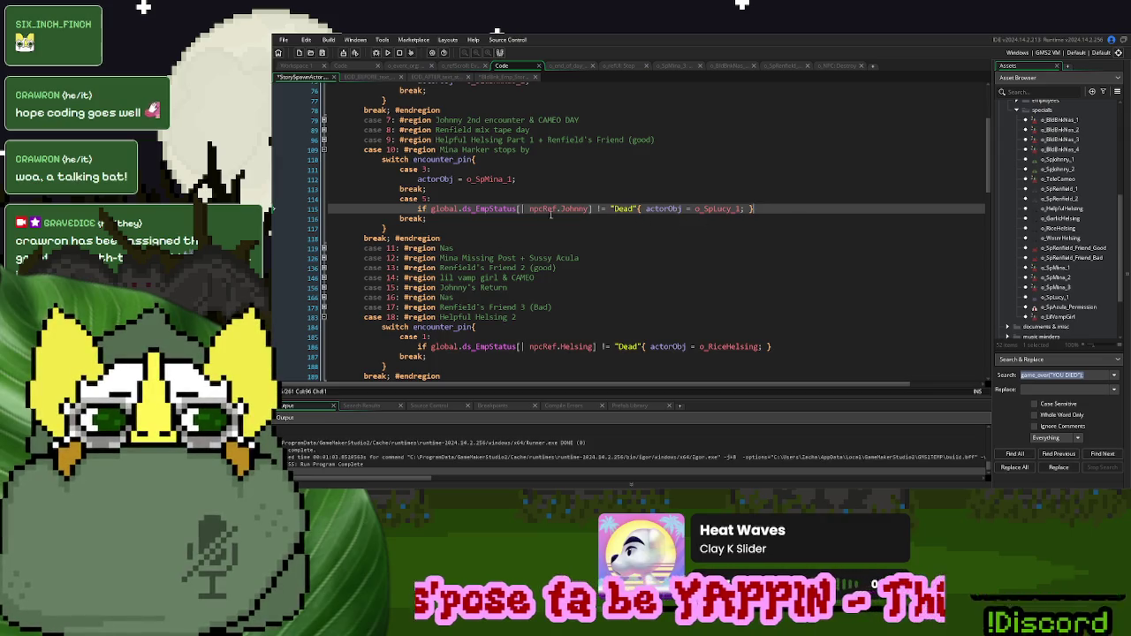
pyautogui.doubleClick(573, 209)
pyautogui.write('Luc')
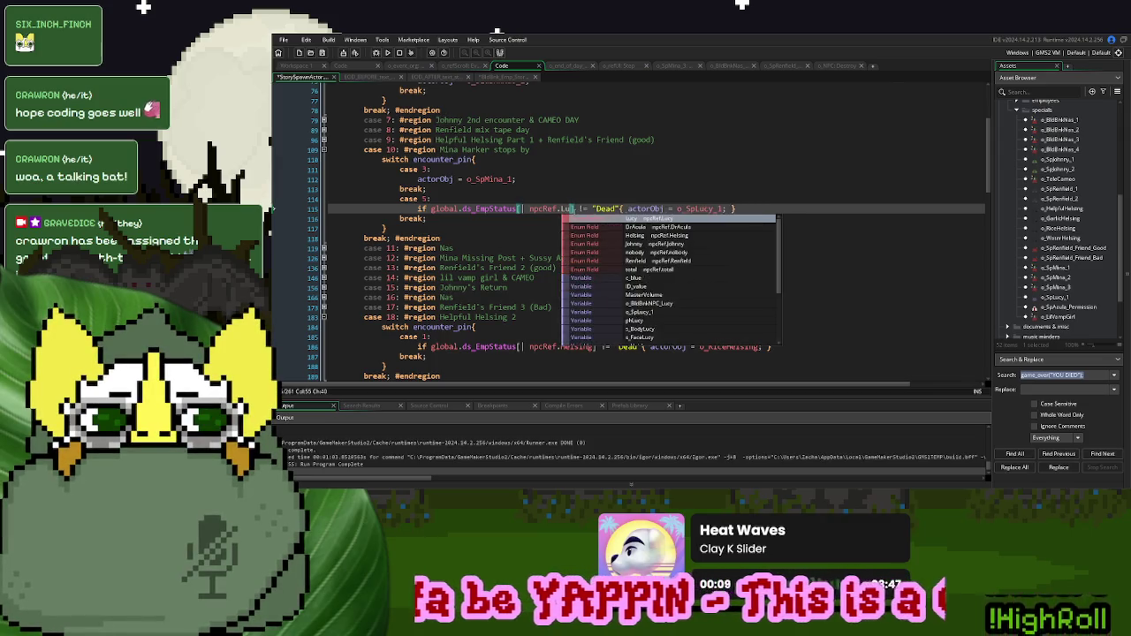
pyautogui.click(636, 219)
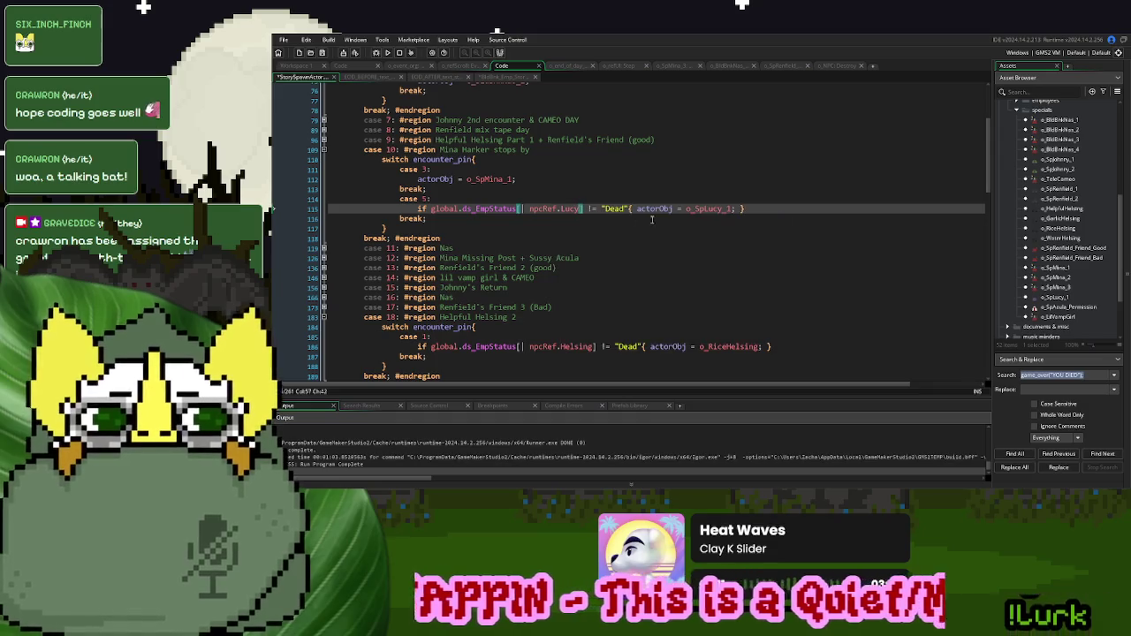
# - In o_SpMina_1's Step event, add the Lucy not-"Dead" if-check with an } else { block
pyautogui.moveTo(583, 210); pyautogui.dragTo(411, 213)
pyautogui.middleClick(477, 179)
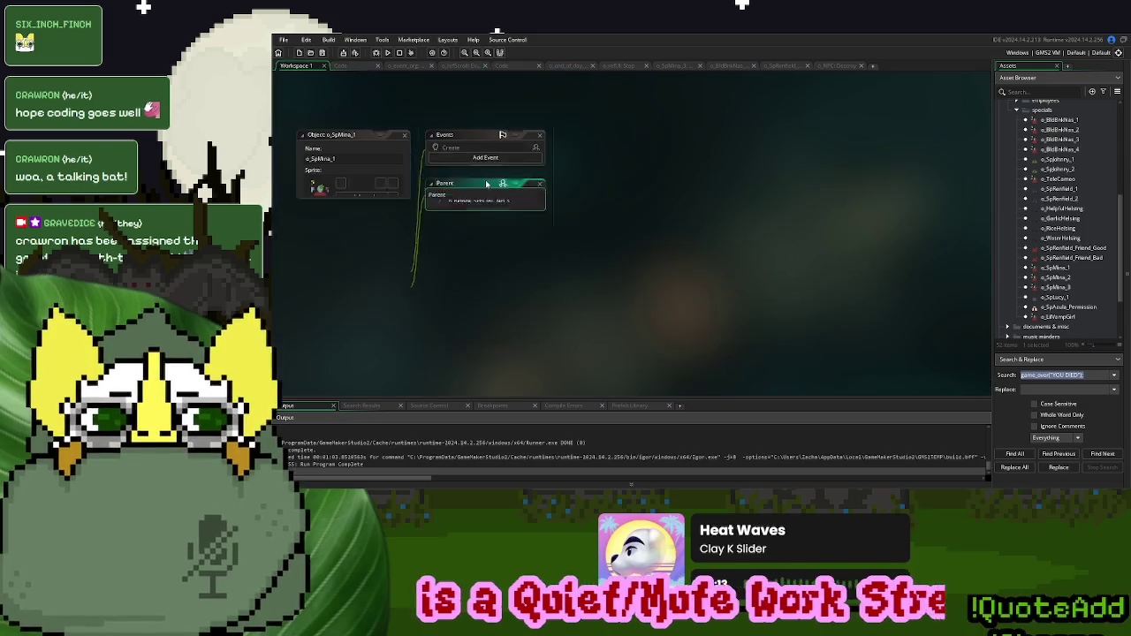
pyautogui.doubleClick(468, 167)
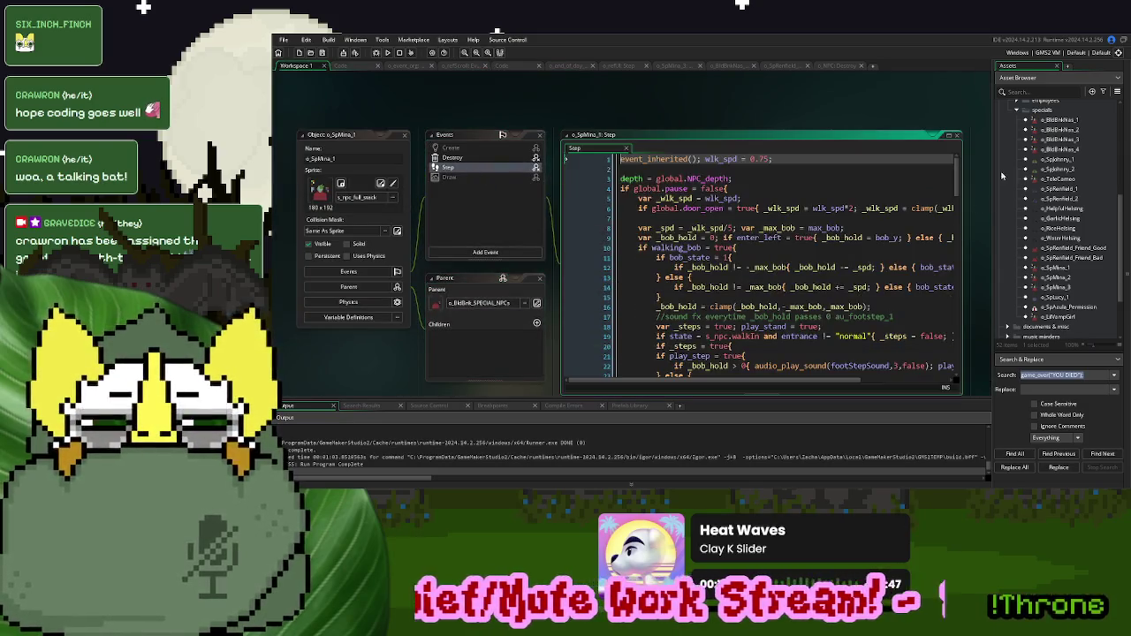
pyautogui.scroll(-10, 697, 274)
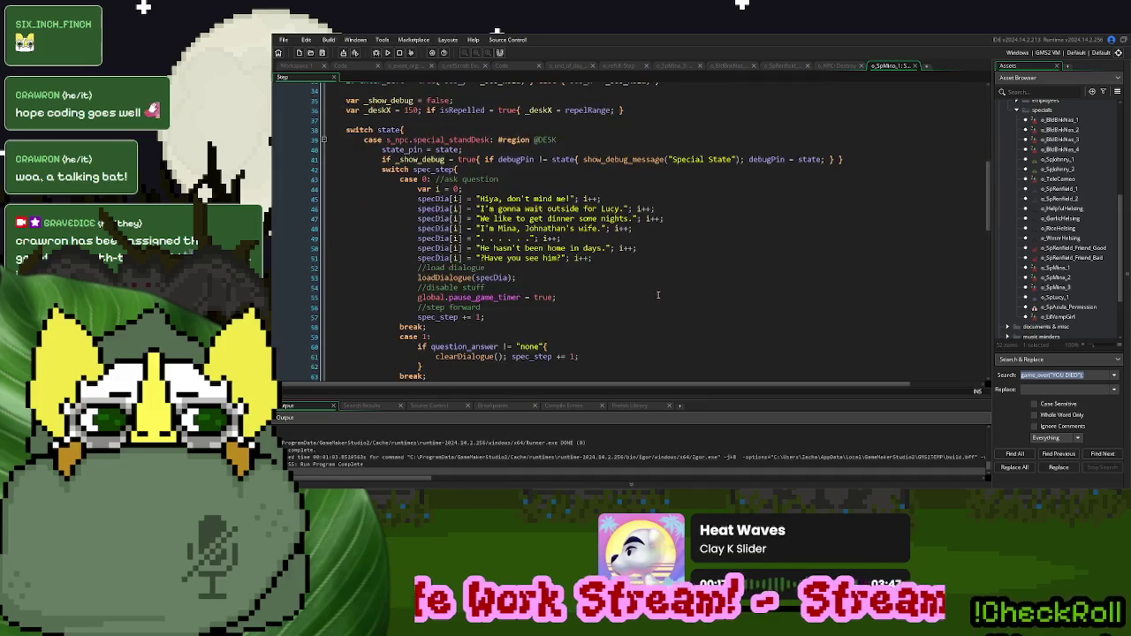
pyautogui.click(661, 208)
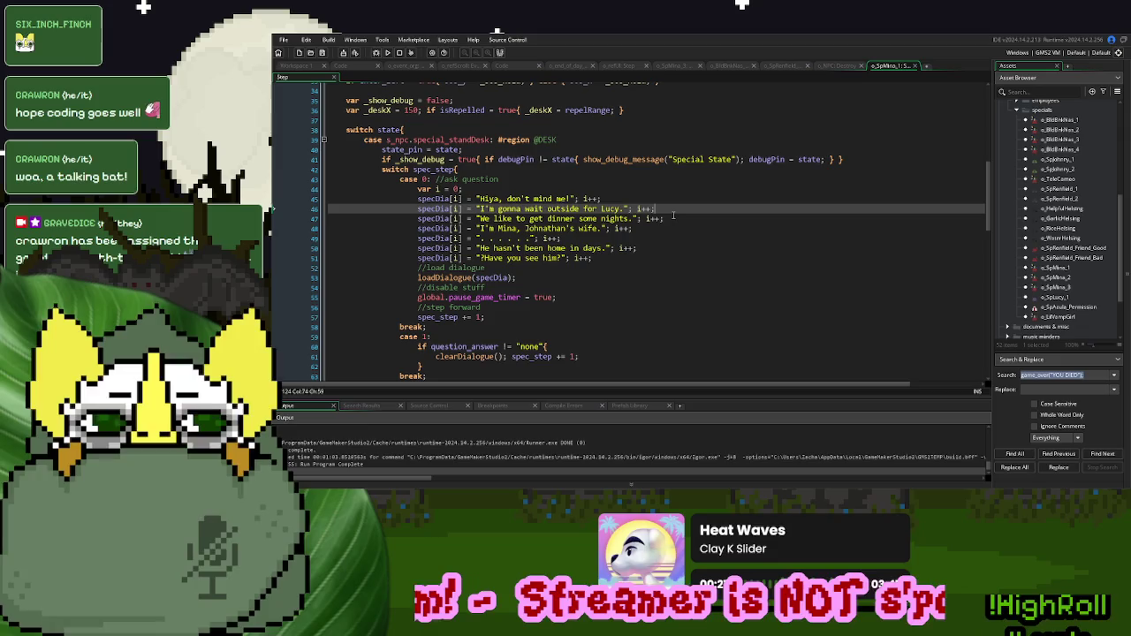
pyautogui.click(675, 219)
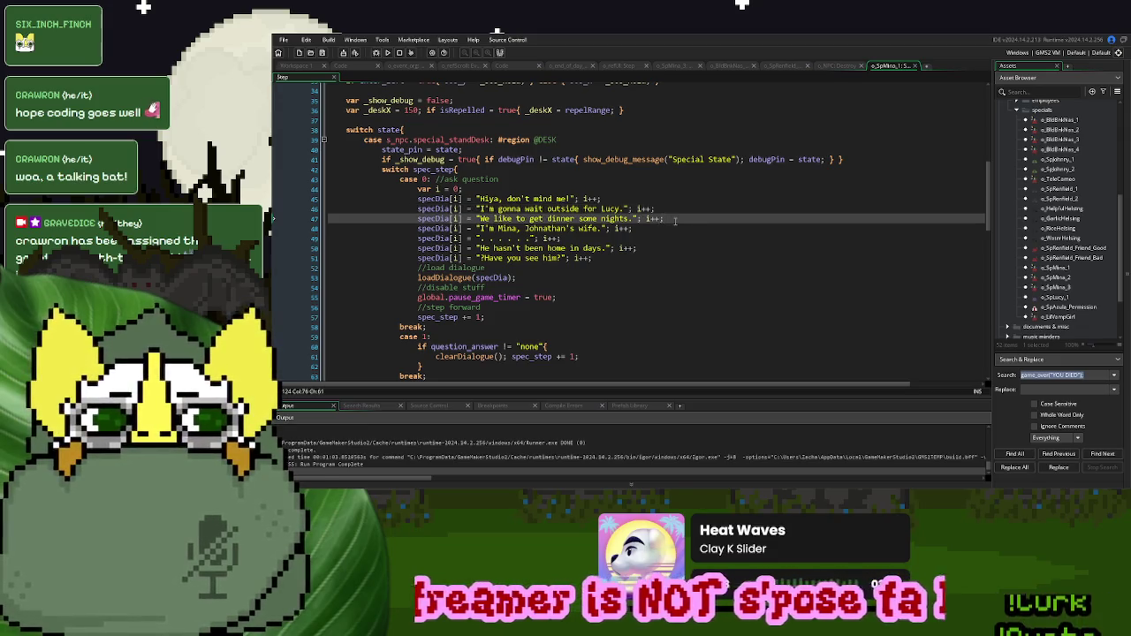
pyautogui.press('Return')
pyautogui.write('if global.ds_EmpStatus[| npcRef.Lucy] != "Dead"{')
pyautogui.press('Return')
pyautogui.press('Return')
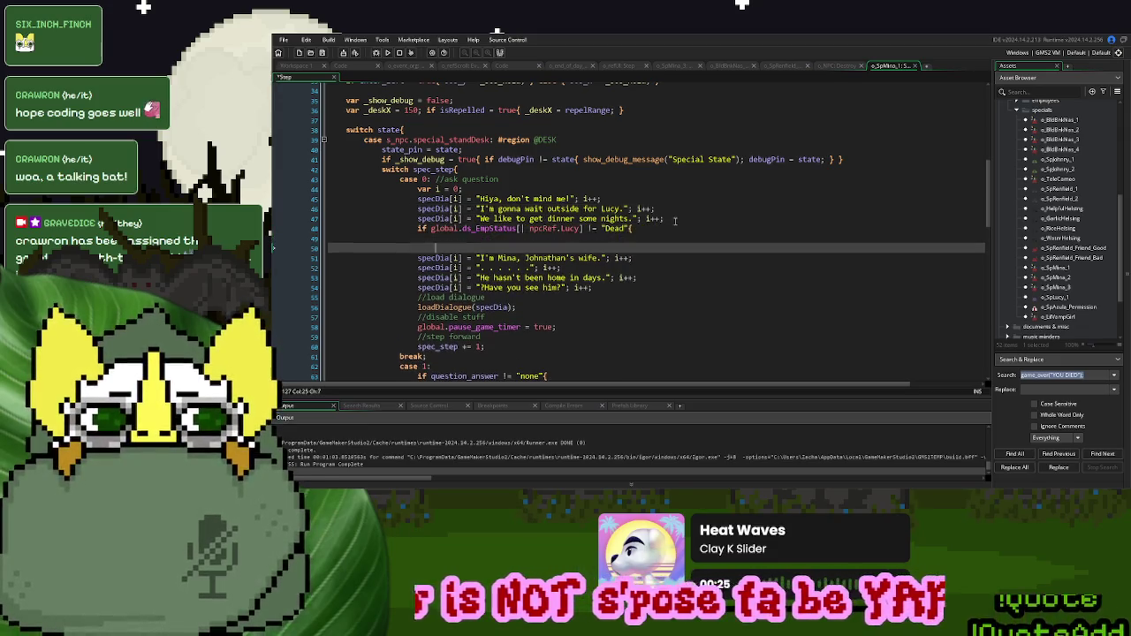
pyautogui.write('} else {')
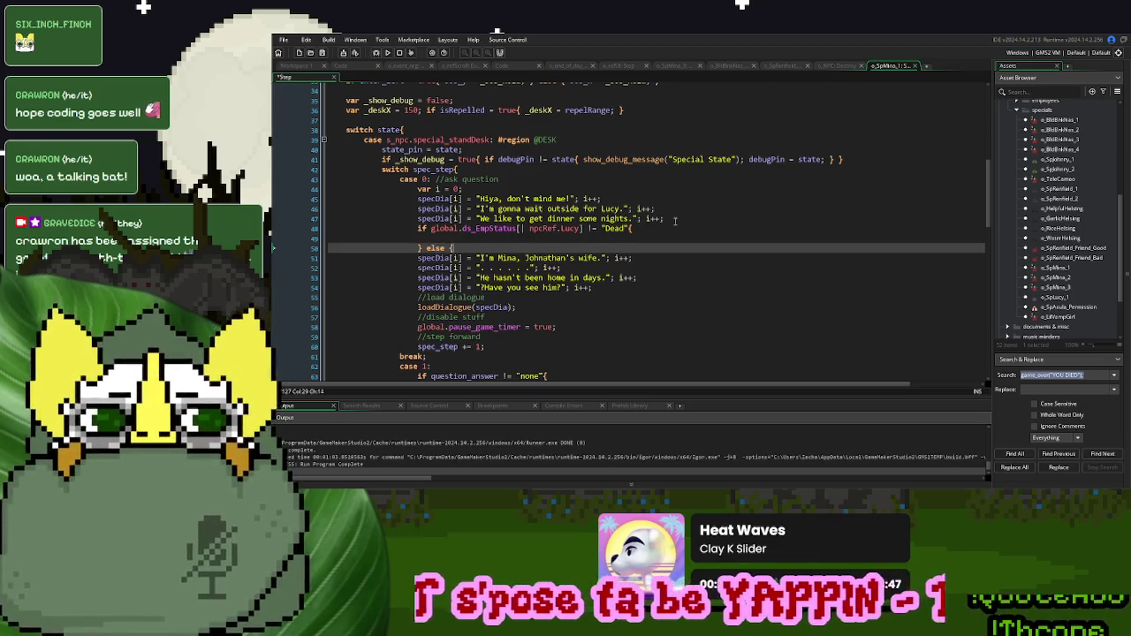
pyautogui.press('Return')
pyautogui.press('Return')
pyautogui.press('Return')
pyautogui.press('BackSpace')
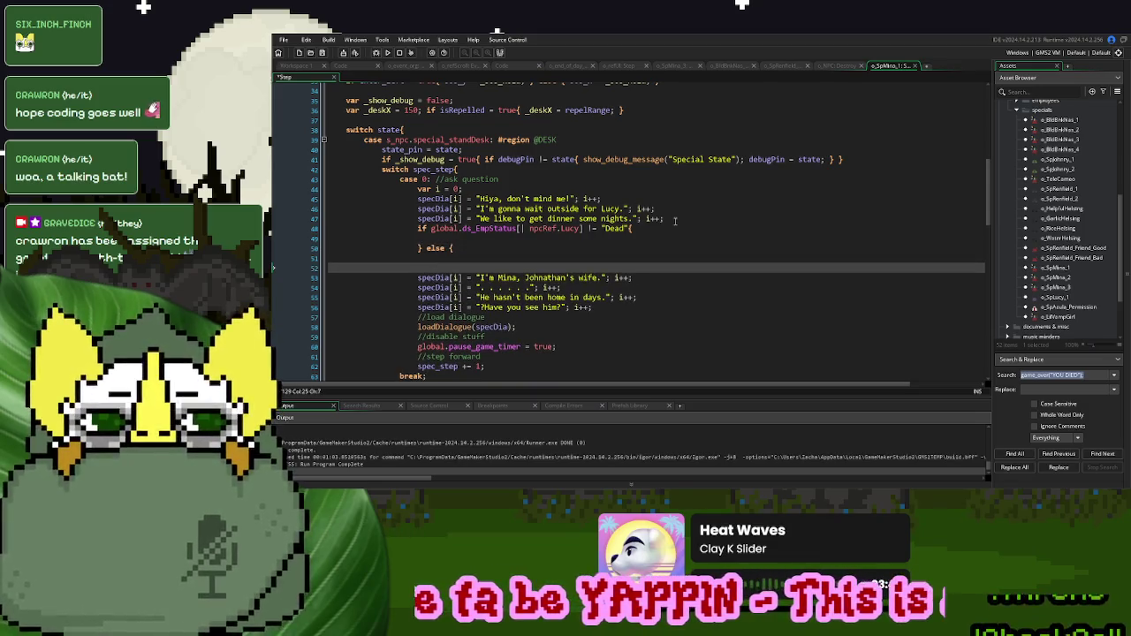
pyautogui.write('}')
# - Move the two Lucy dialogue lines into the if branch and copy them into the else block
pyautogui.moveTo(675, 221)
pyautogui.mouseDown()
pyautogui.moveTo(530, 200)
pyautogui.moveTo(415, 211)
pyautogui.mouseUp()
pyautogui.hotkey('ctrl', 'x')
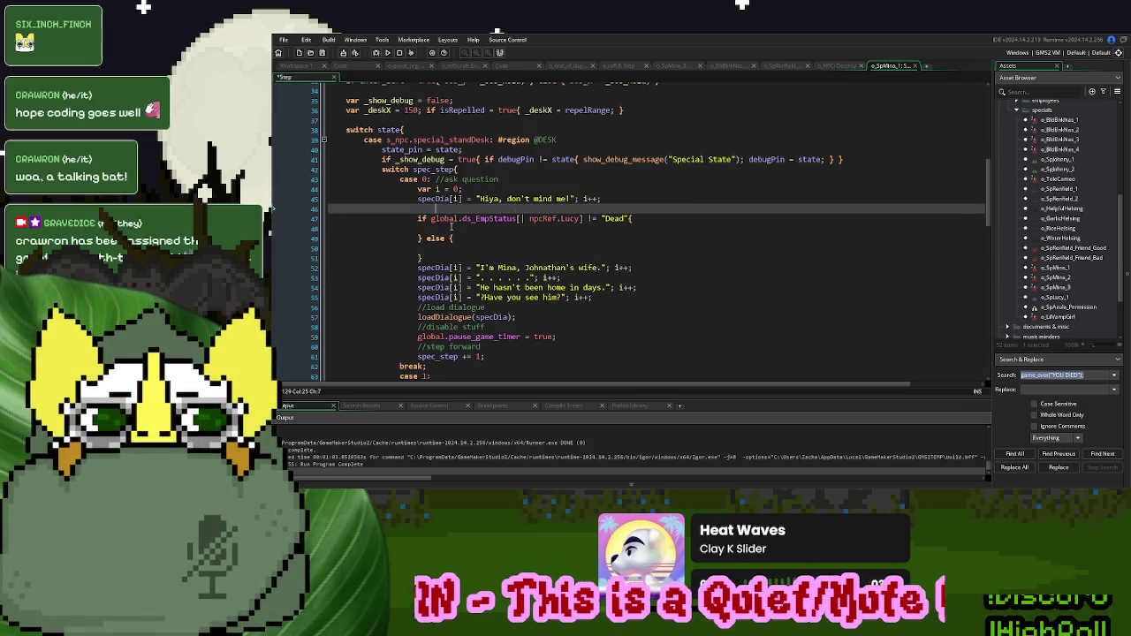
pyautogui.press('Down')
pyautogui.press('Down')
pyautogui.hotkey('ctrl', 'v')
pyautogui.click(419, 209)
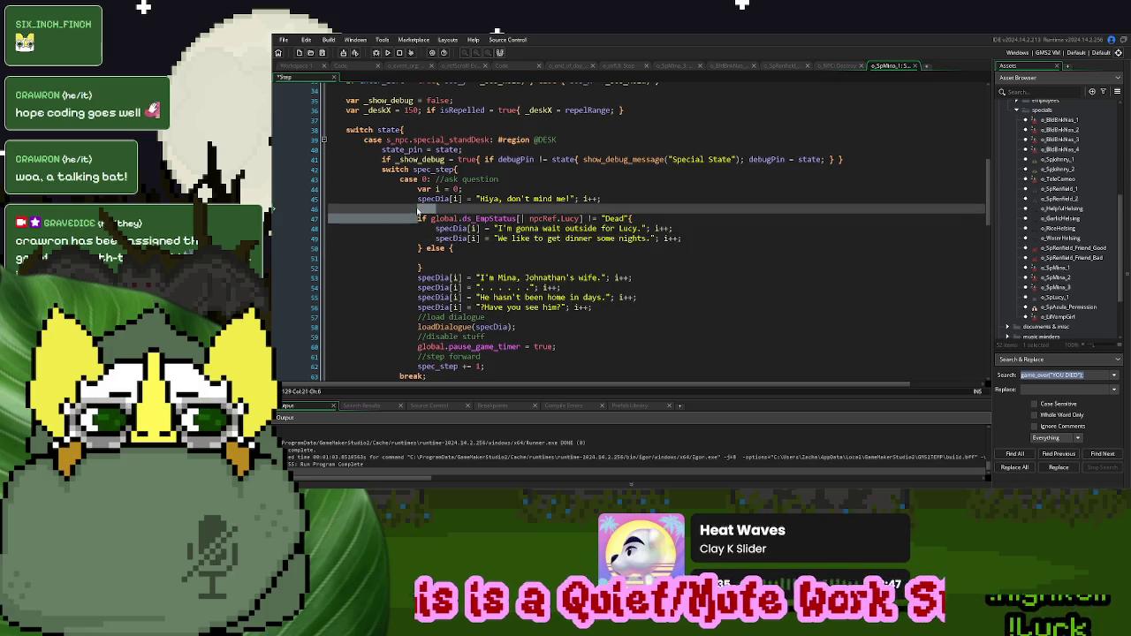
pyautogui.press('Delete')
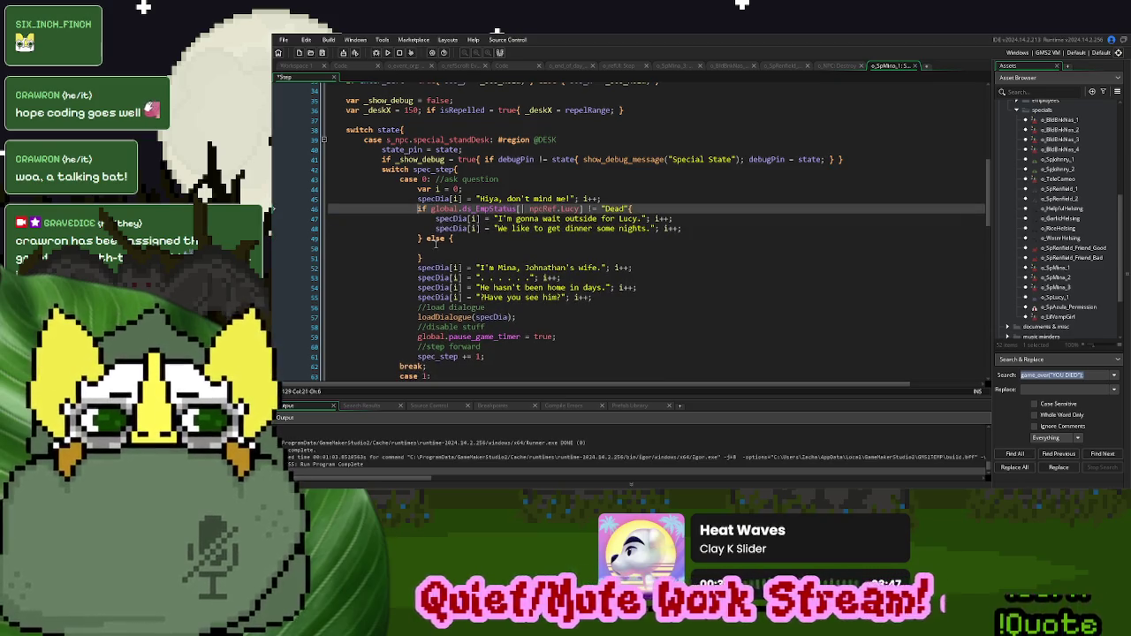
pyautogui.click(435, 246)
pyautogui.hotkey('ctrl', 'v')
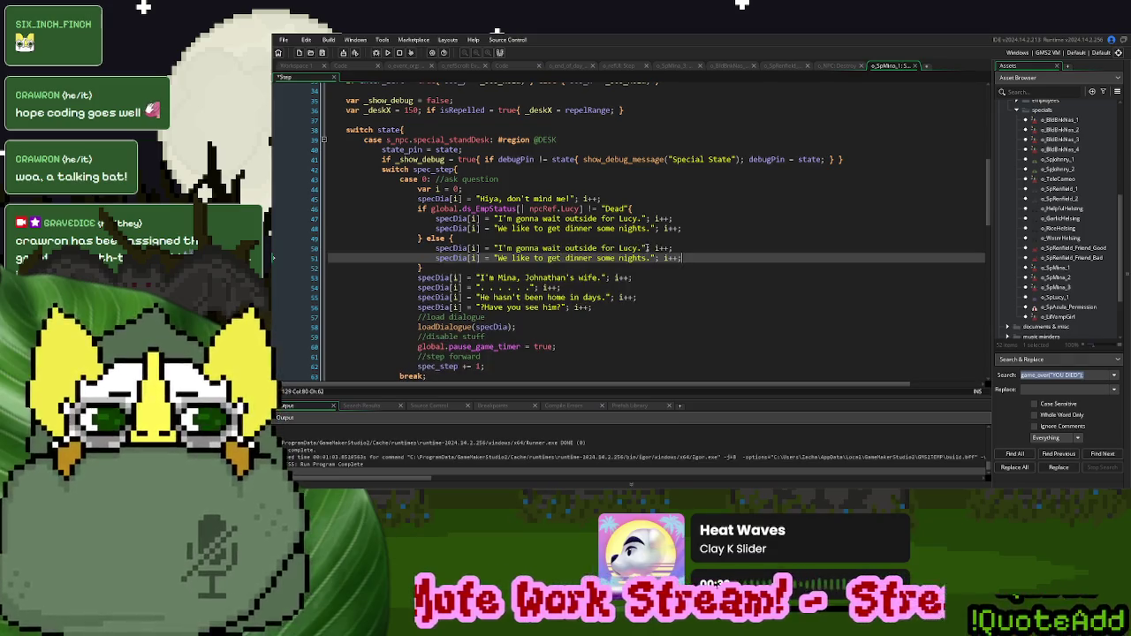
# - Make the else lines "I was... I used to...", "dinner with Lucy some nights...", "Anyway...", then save
pyautogui.moveTo(645, 247); pyautogui.dragTo(499, 250)
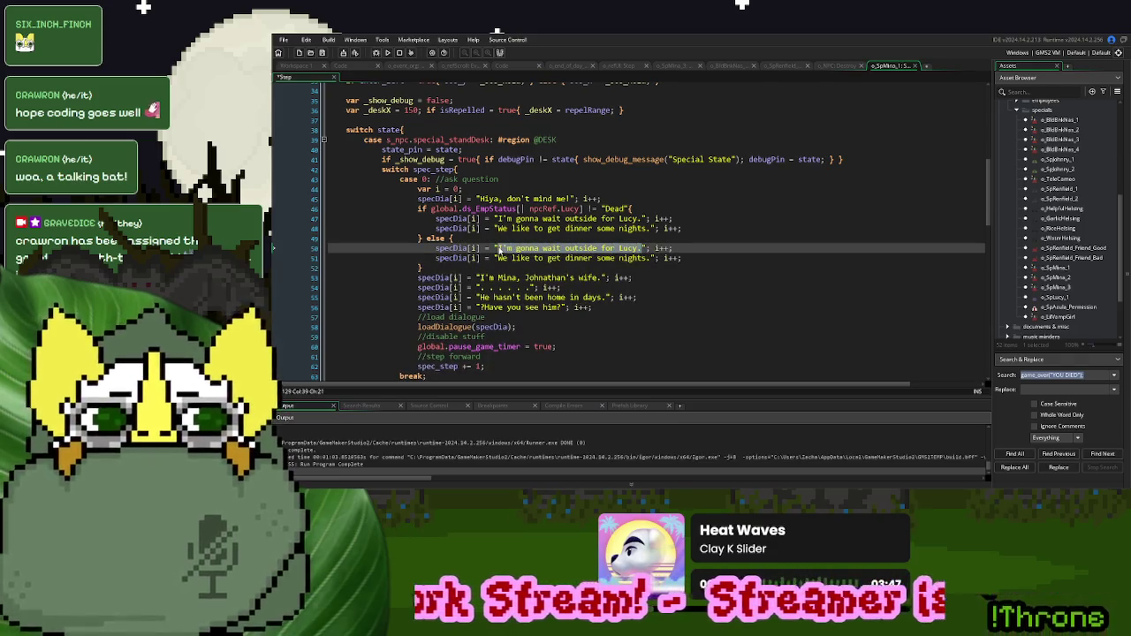
pyautogui.write('I was..')
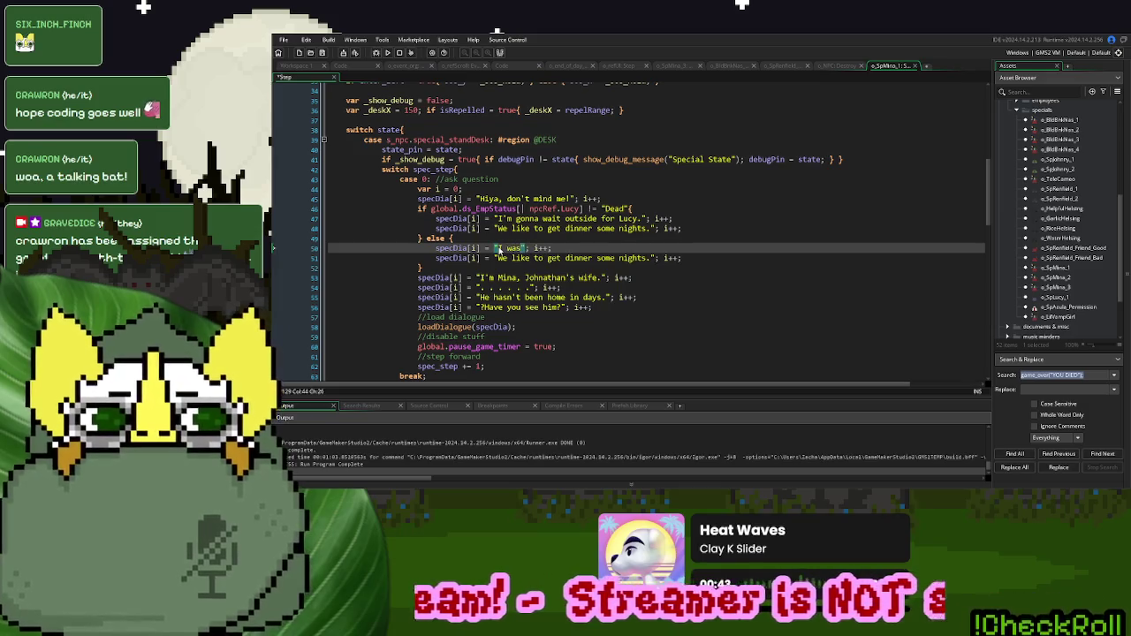
pyautogui.write('. I used to')
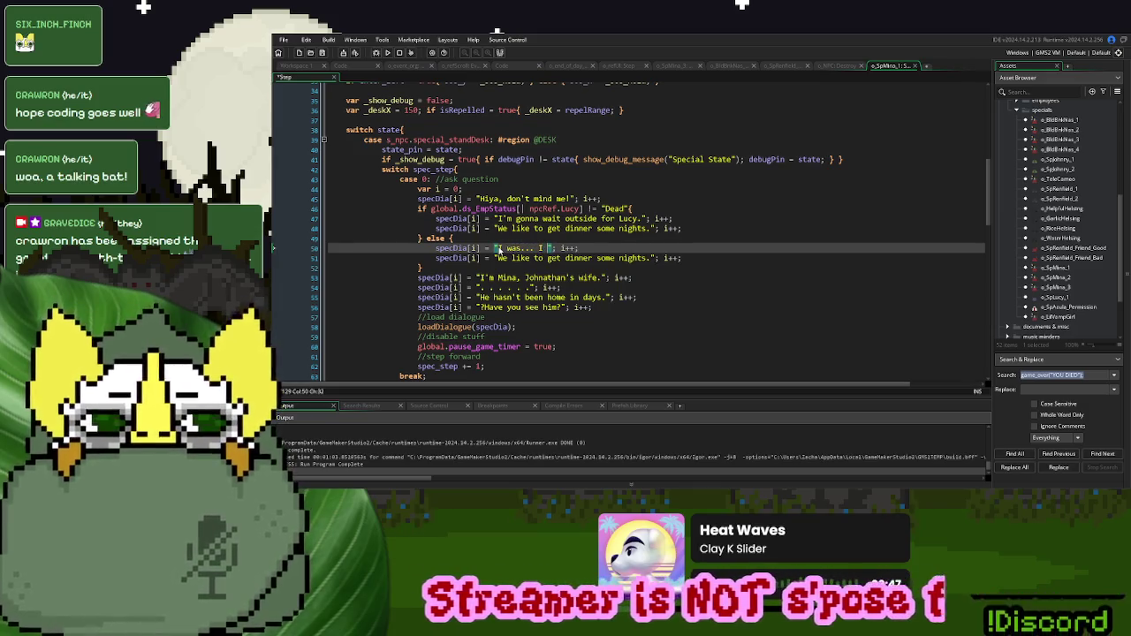
pyautogui.write('...')
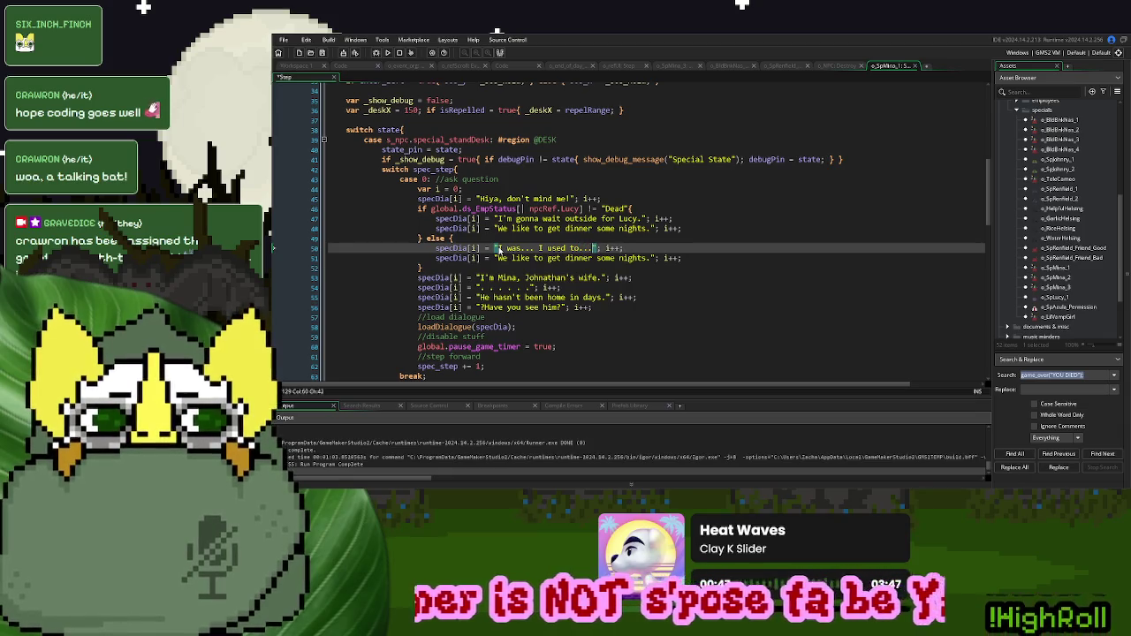
pyautogui.moveTo(649, 258); pyautogui.dragTo(500, 267)
pyautogui.press('BackSpace')
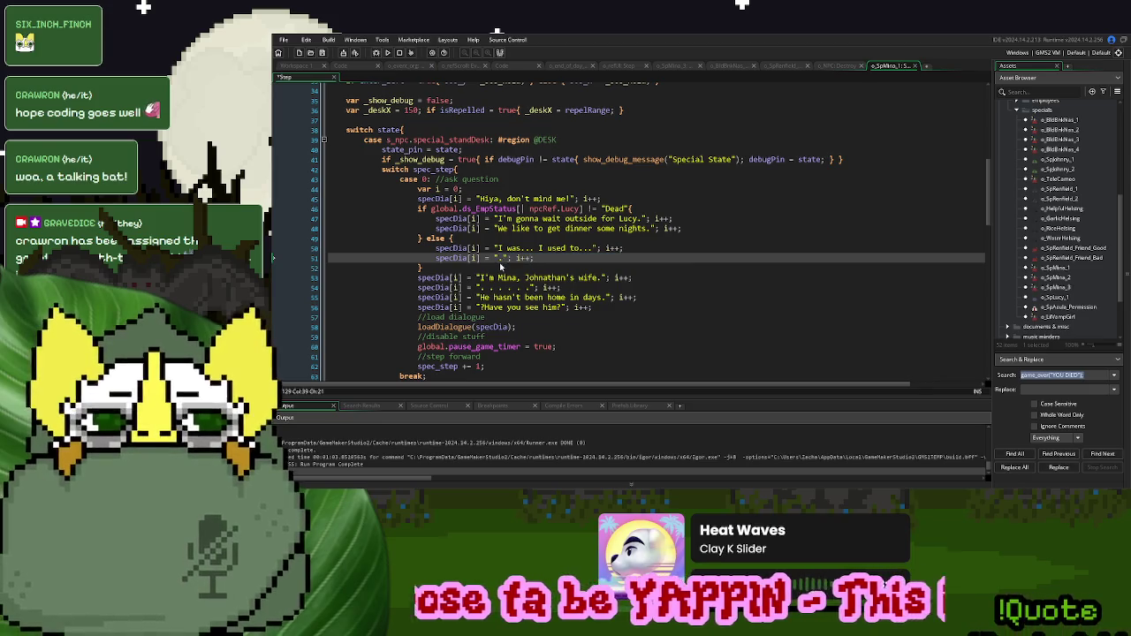
pyautogui.click(499, 259)
pyautogui.write('Get D')
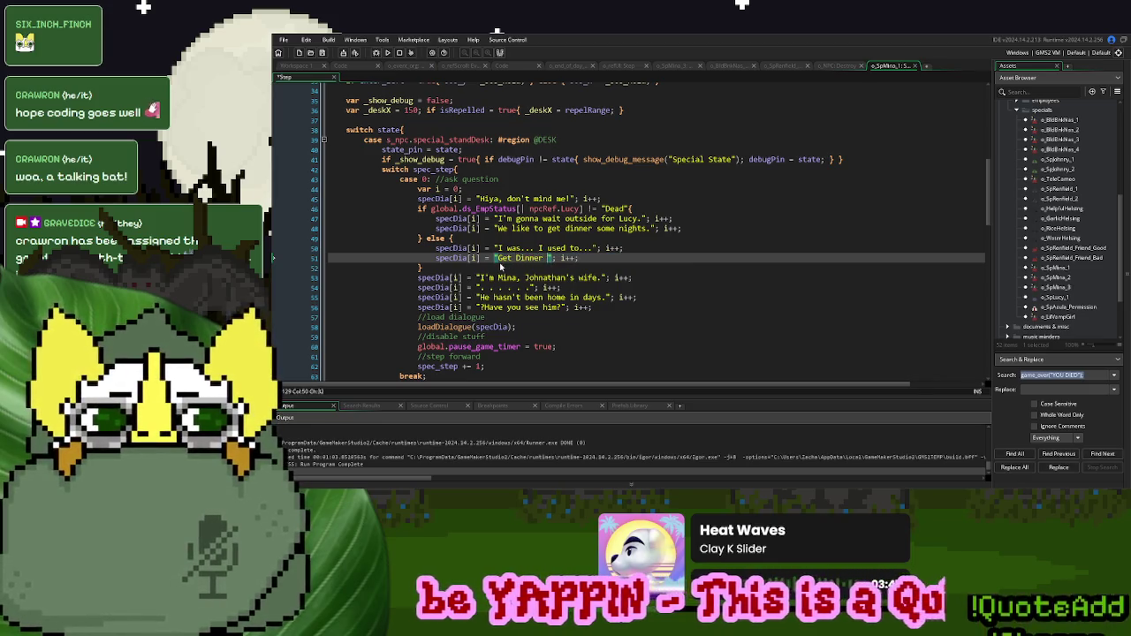
pyautogui.press('BackSpace')
pyautogui.write('dinner with')
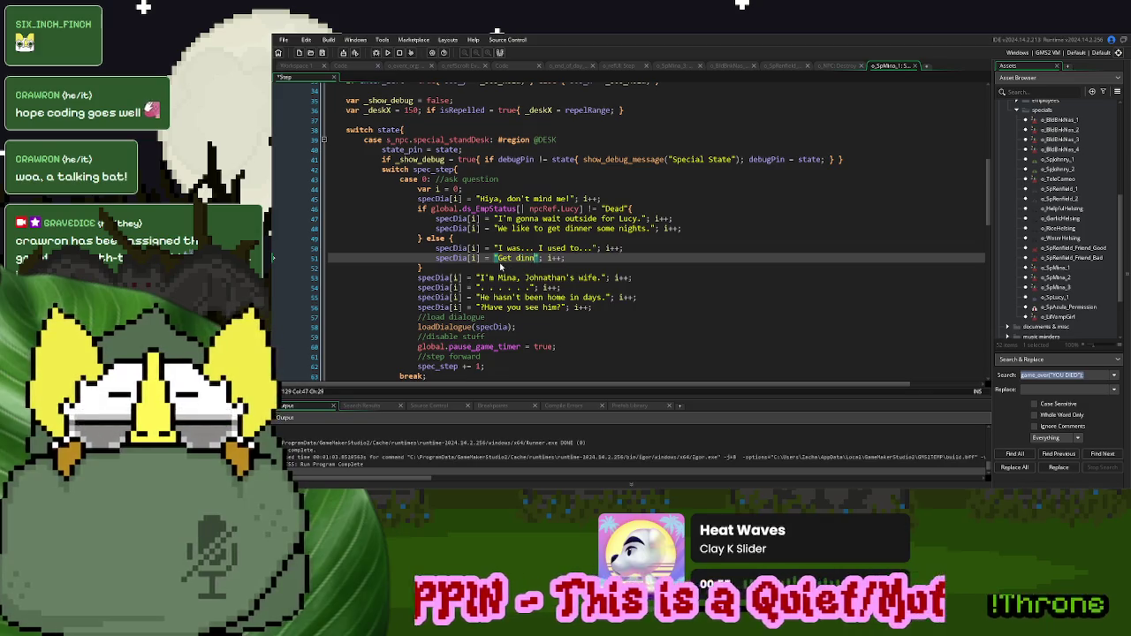
pyautogui.write(' Lucy some ')
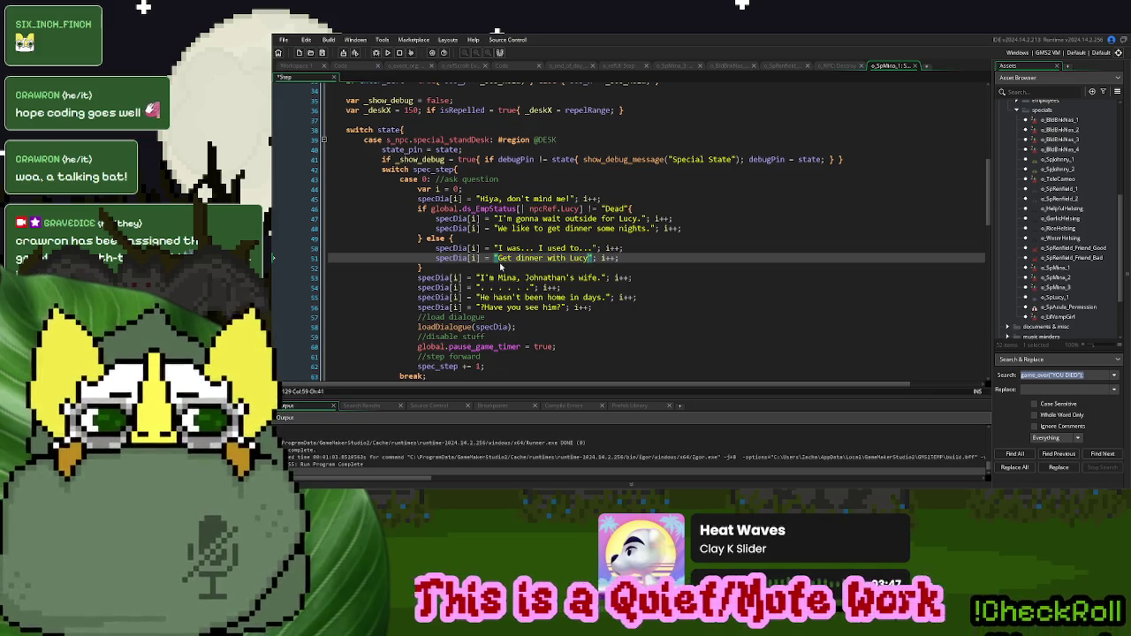
pyautogui.write('nights...')
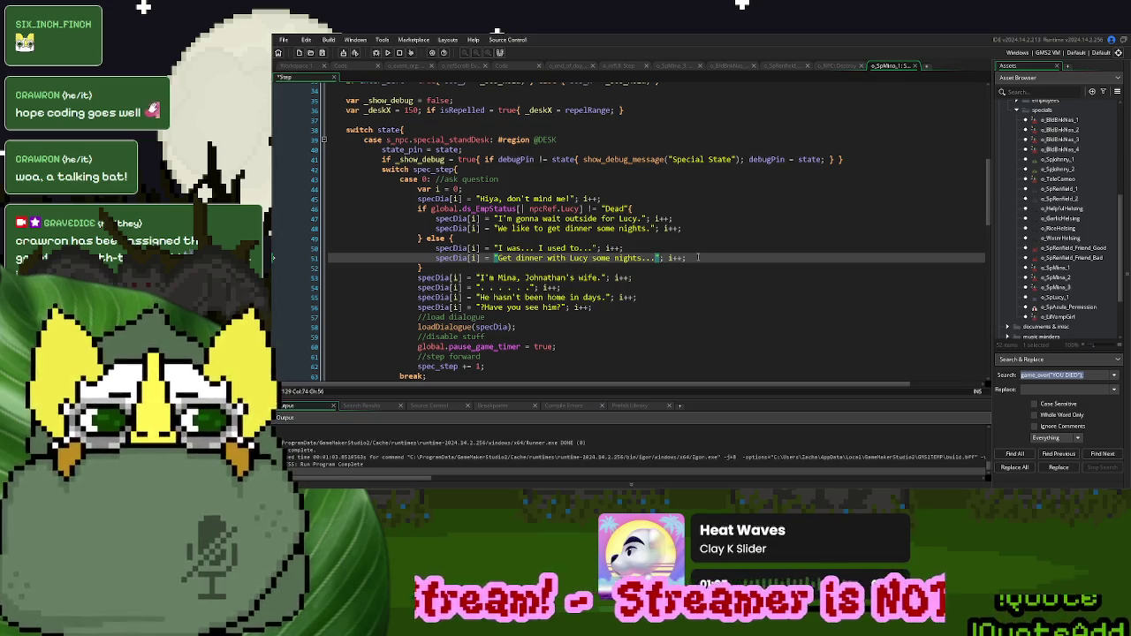
pyautogui.hotkey('ctrl', 'd')
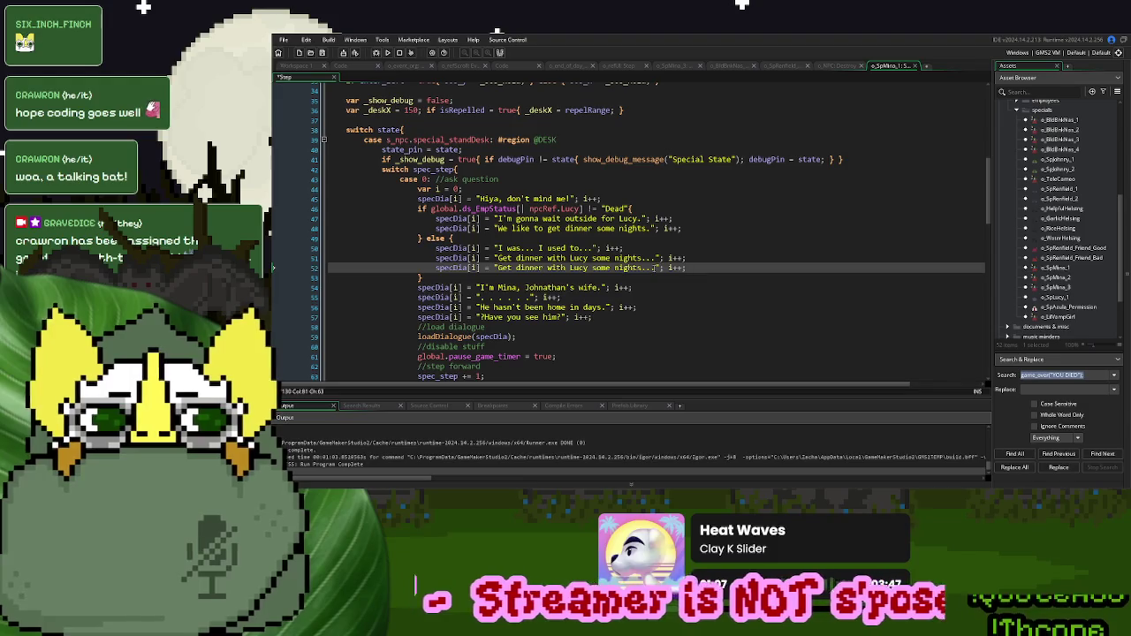
pyautogui.moveTo(656, 267); pyautogui.dragTo(500, 273)
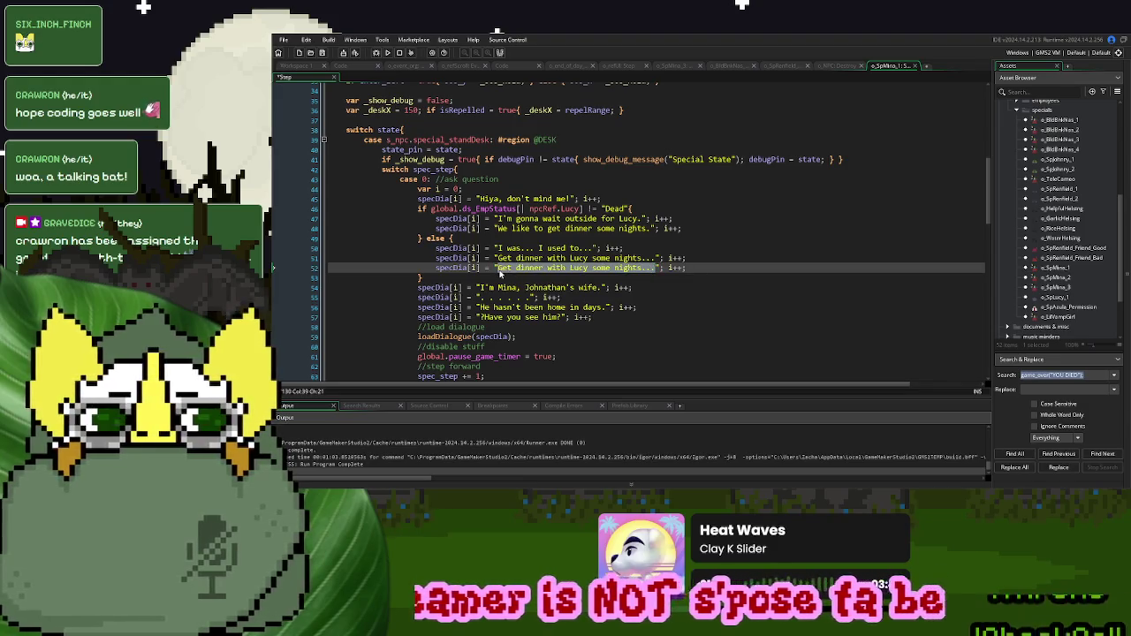
pyautogui.write('Anyway')
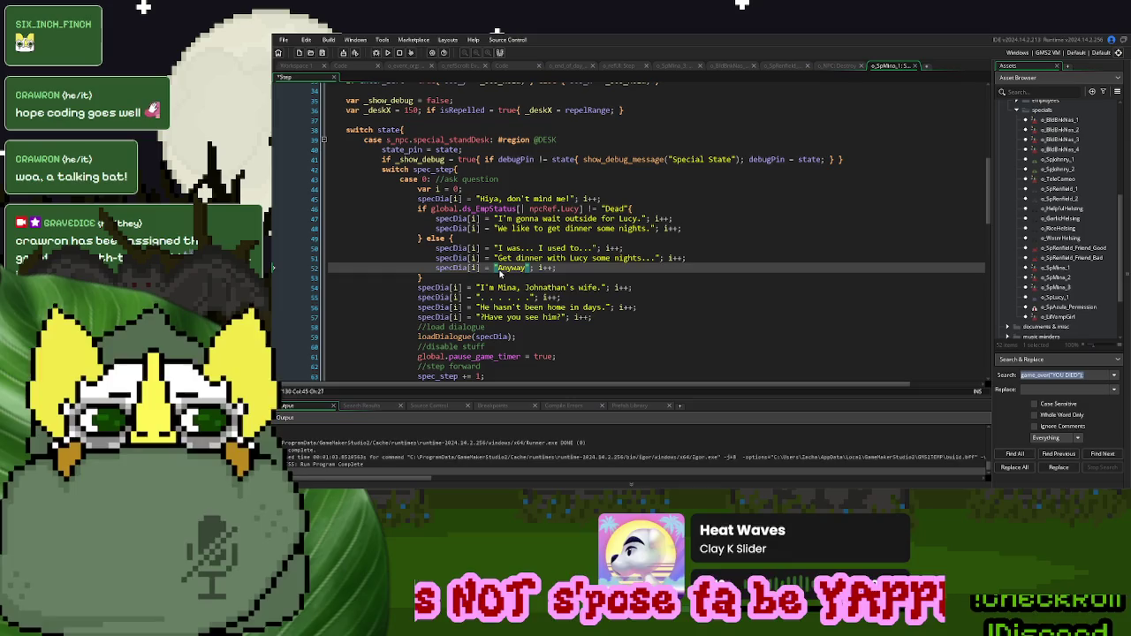
pyautogui.write('...')
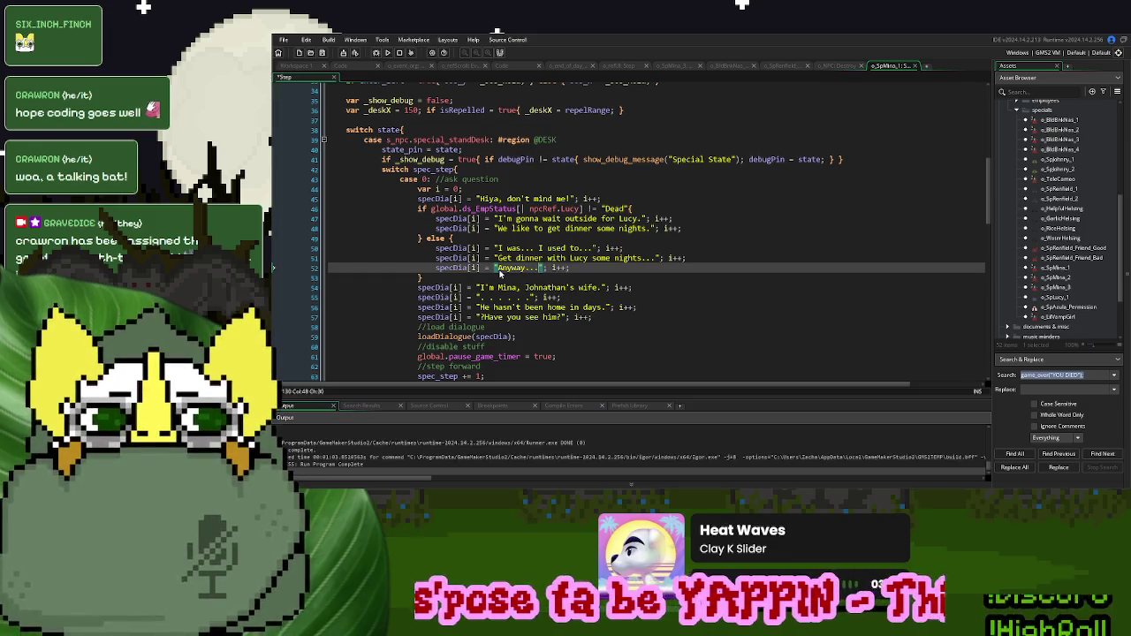
pyautogui.click(568, 268)
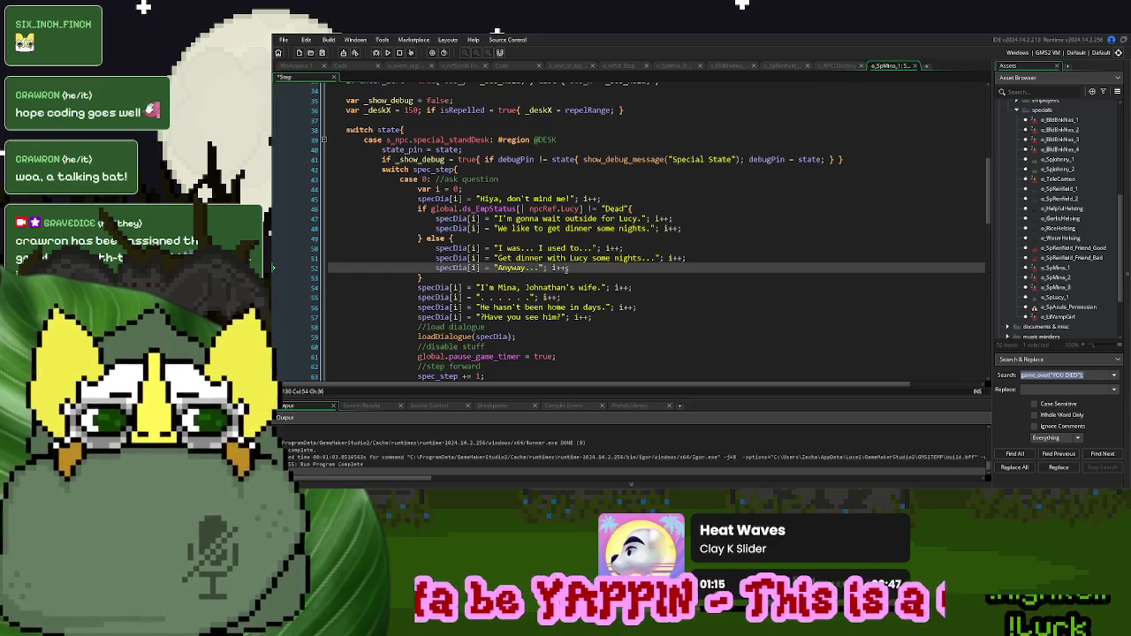
pyautogui.click(319, 52)
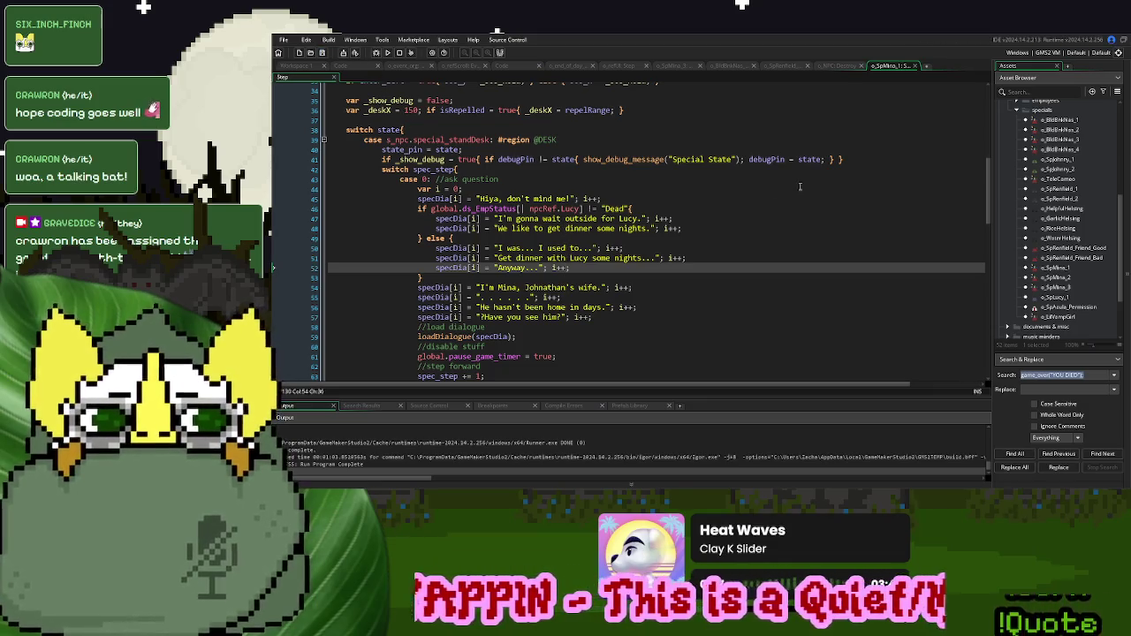
# - Close the Step event editor and return to the StorySpawnActor script
pyautogui.click(925, 66)
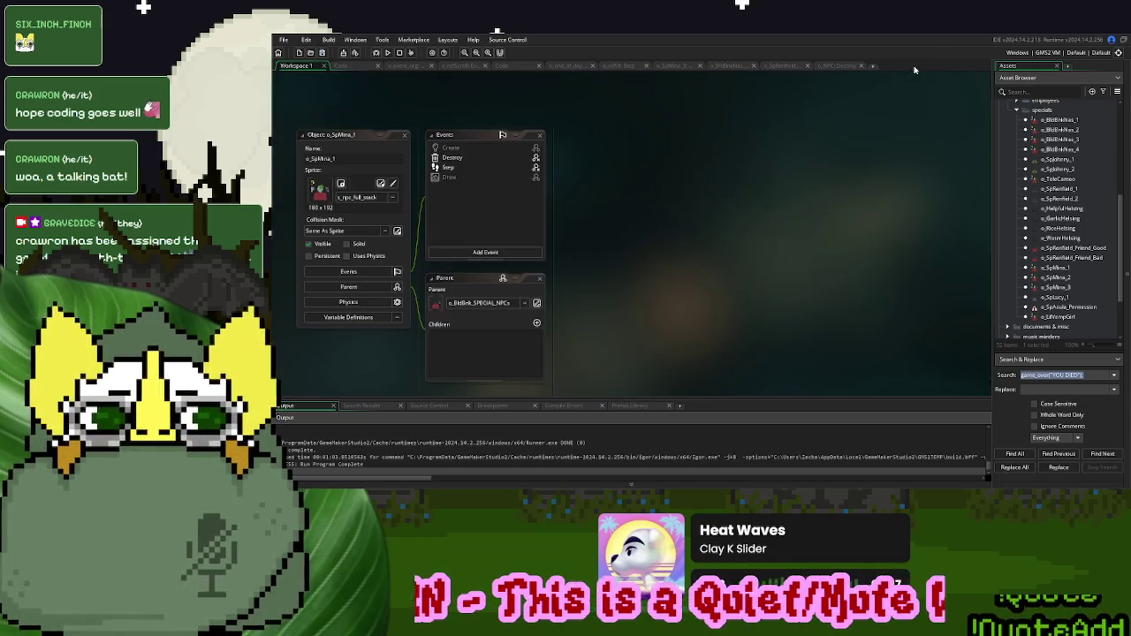
pyautogui.rightClick(767, 144)
pyautogui.moveTo(778, 156)
pyautogui.click(823, 185)
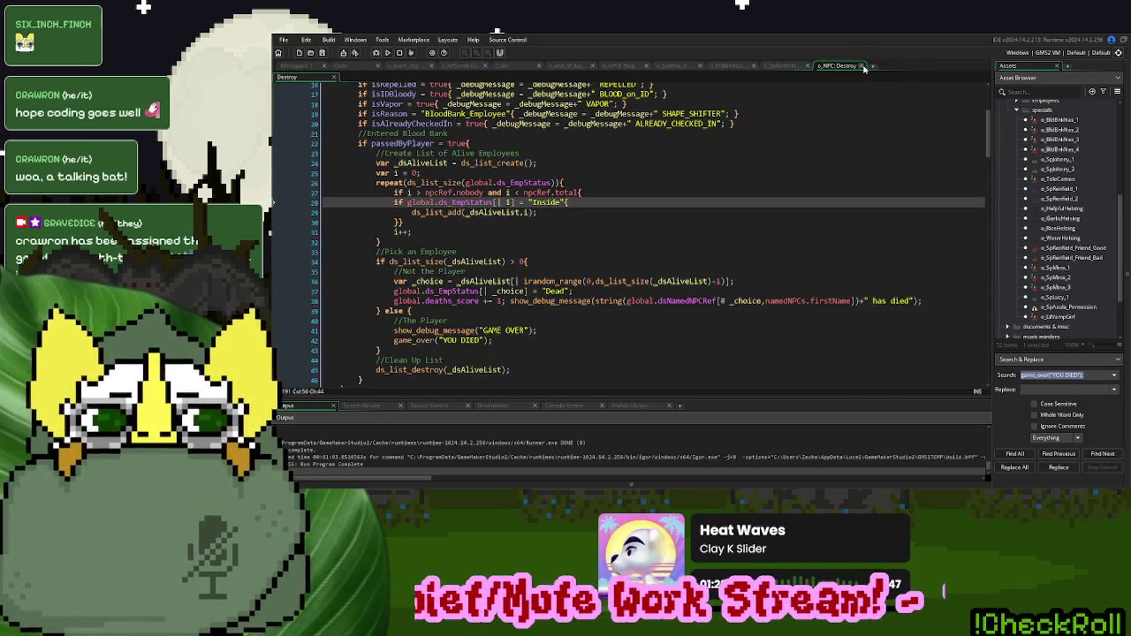
pyautogui.click(397, 67)
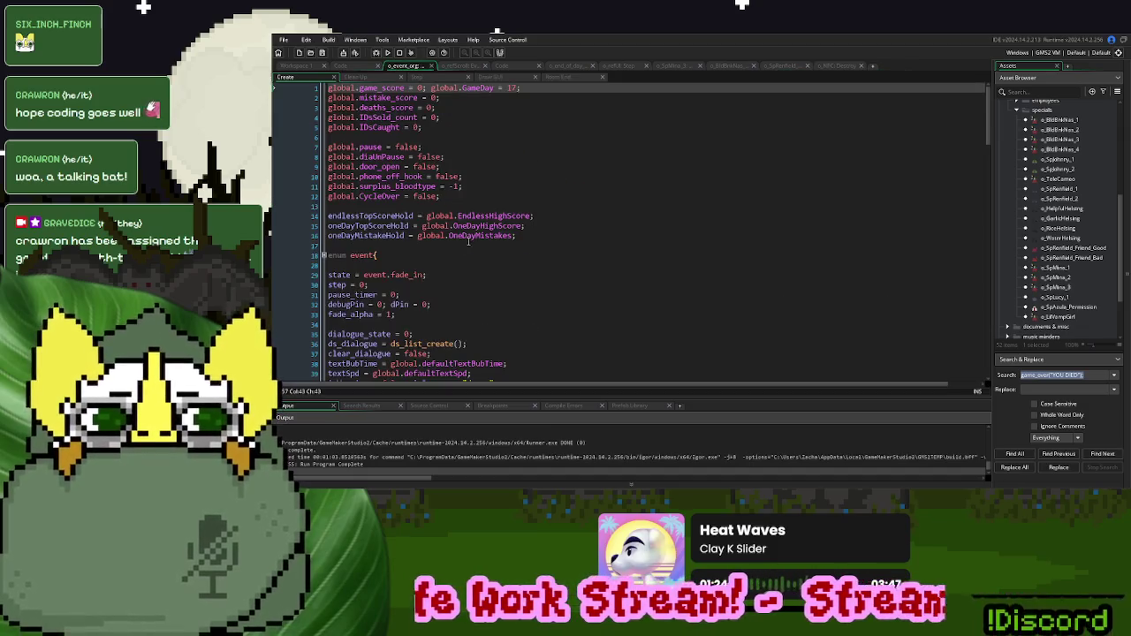
pyautogui.click(501, 67)
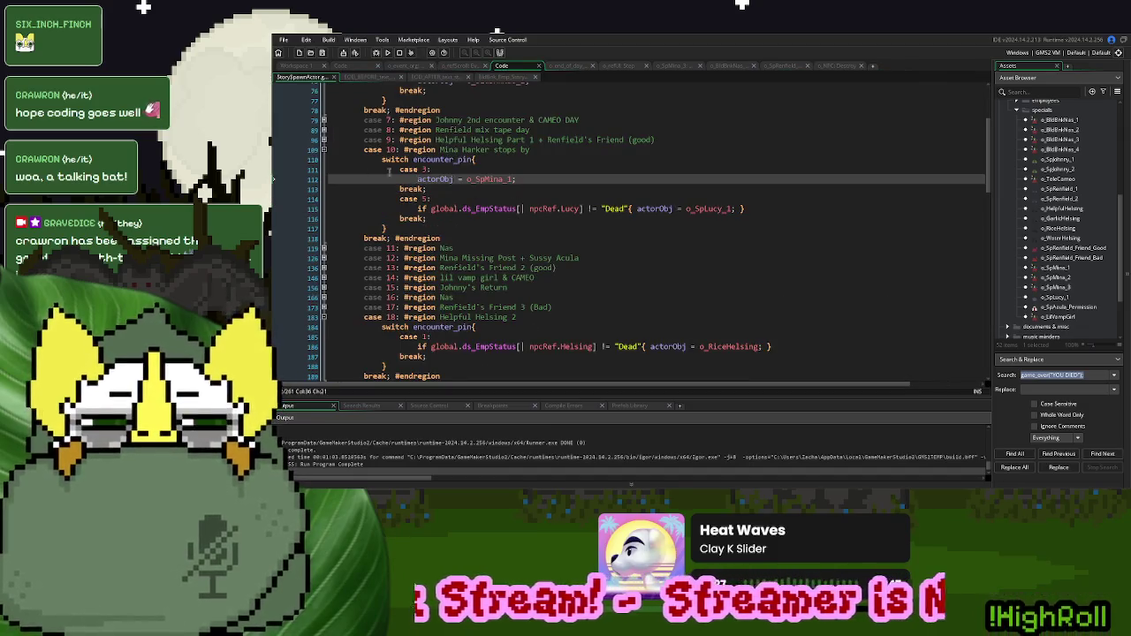
# - Review cases 16, 18 and 12, then select case 10's Lucy not-Dead condition
pyautogui.click(325, 149)
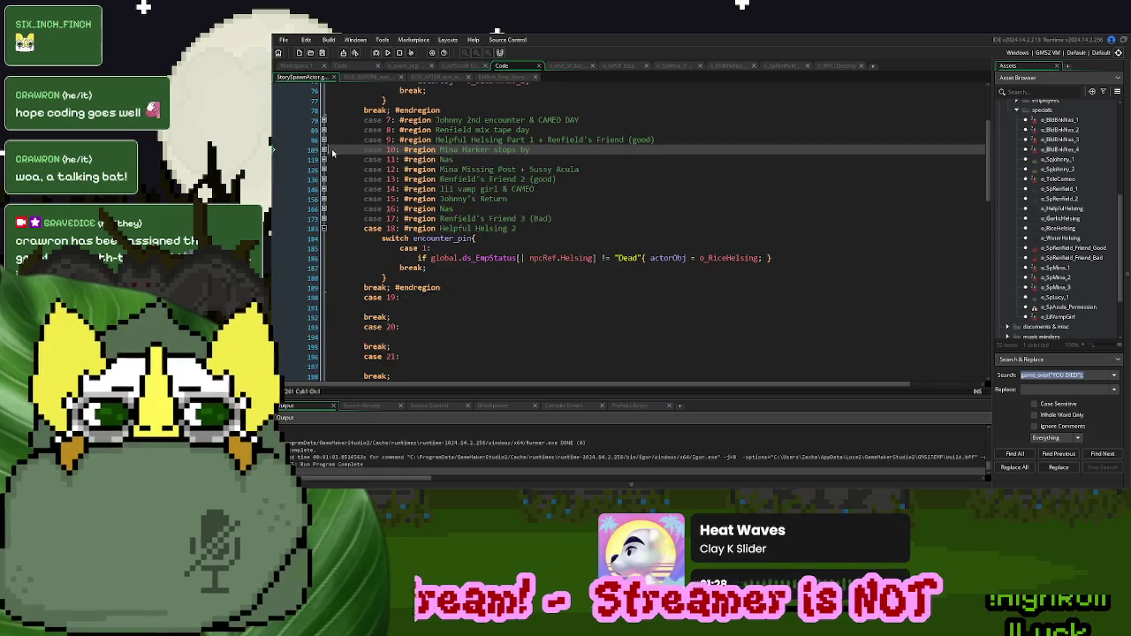
pyautogui.click(324, 209)
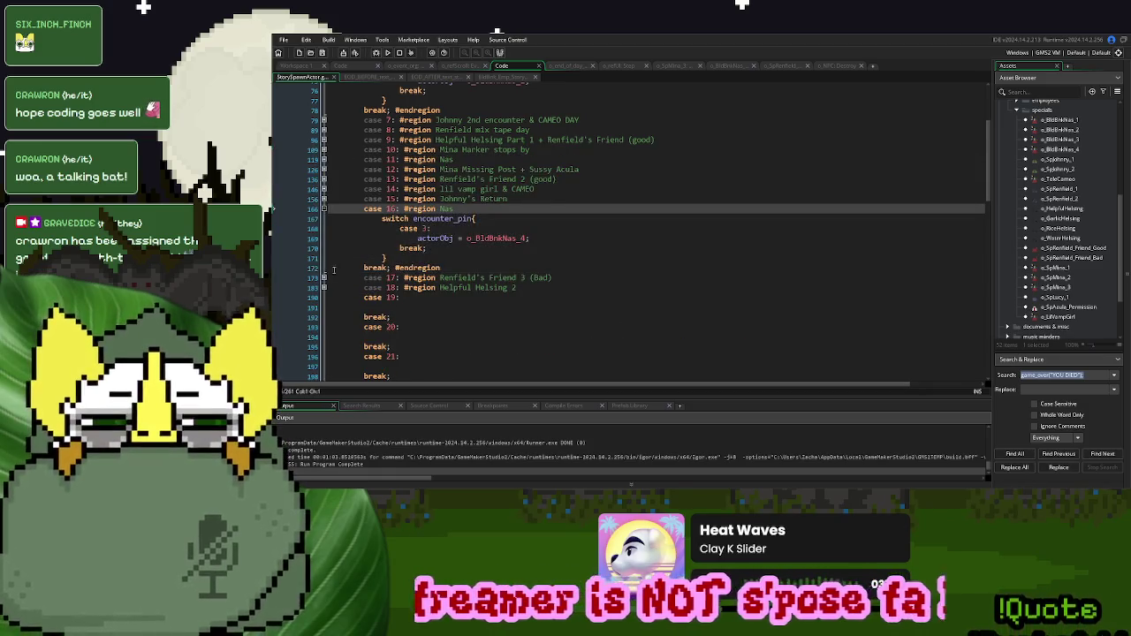
pyautogui.click(337, 286)
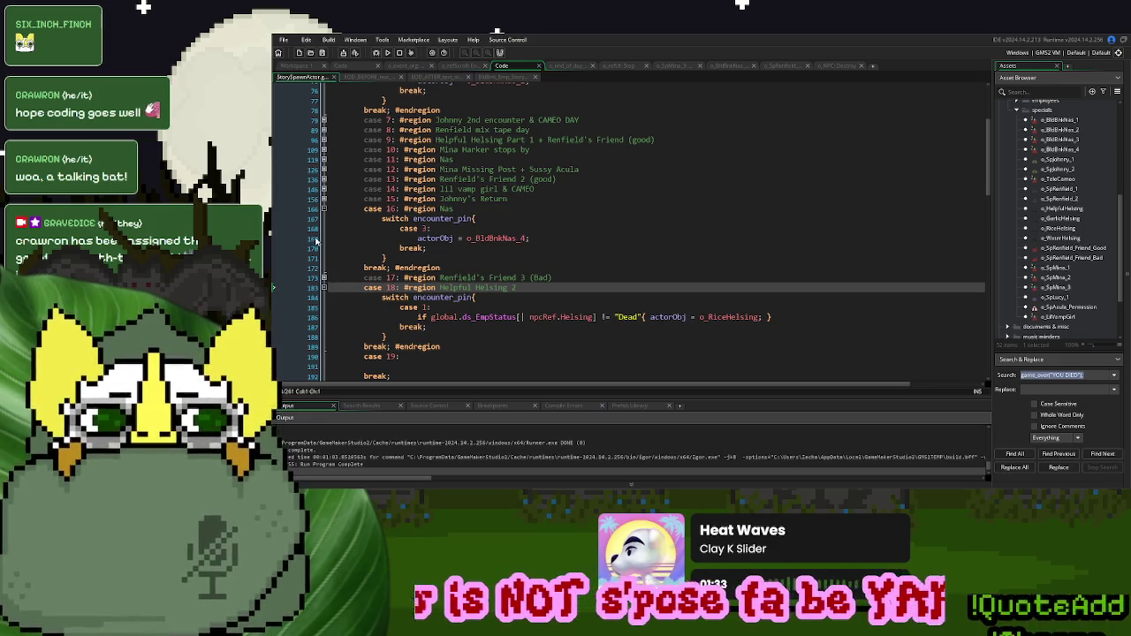
pyautogui.click(324, 169)
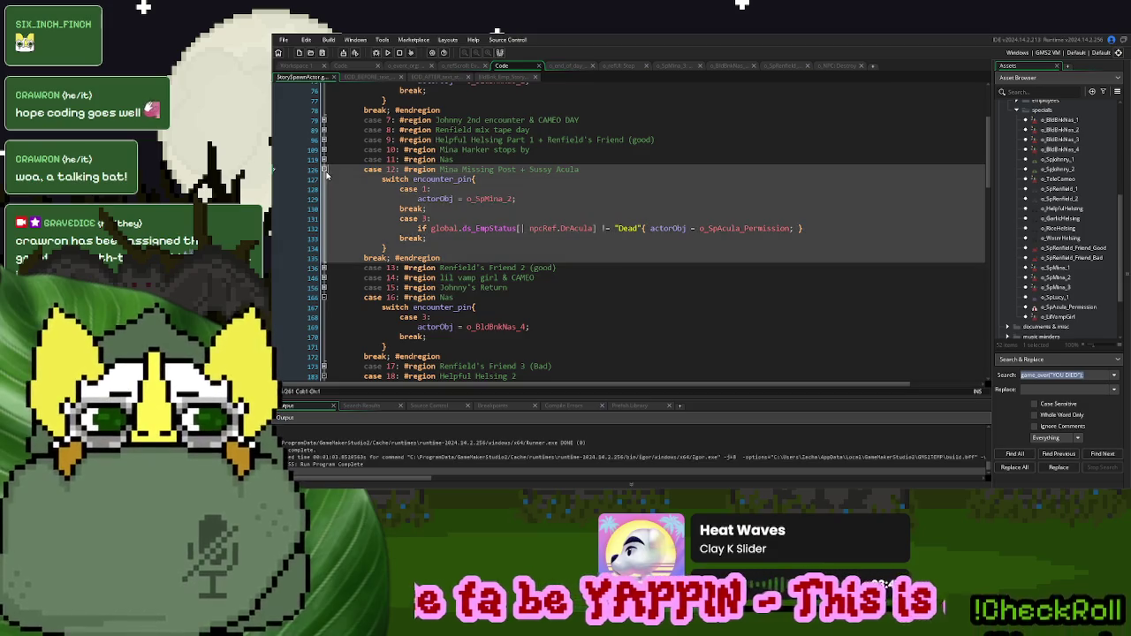
pyautogui.click(324, 169)
pyautogui.click(325, 150)
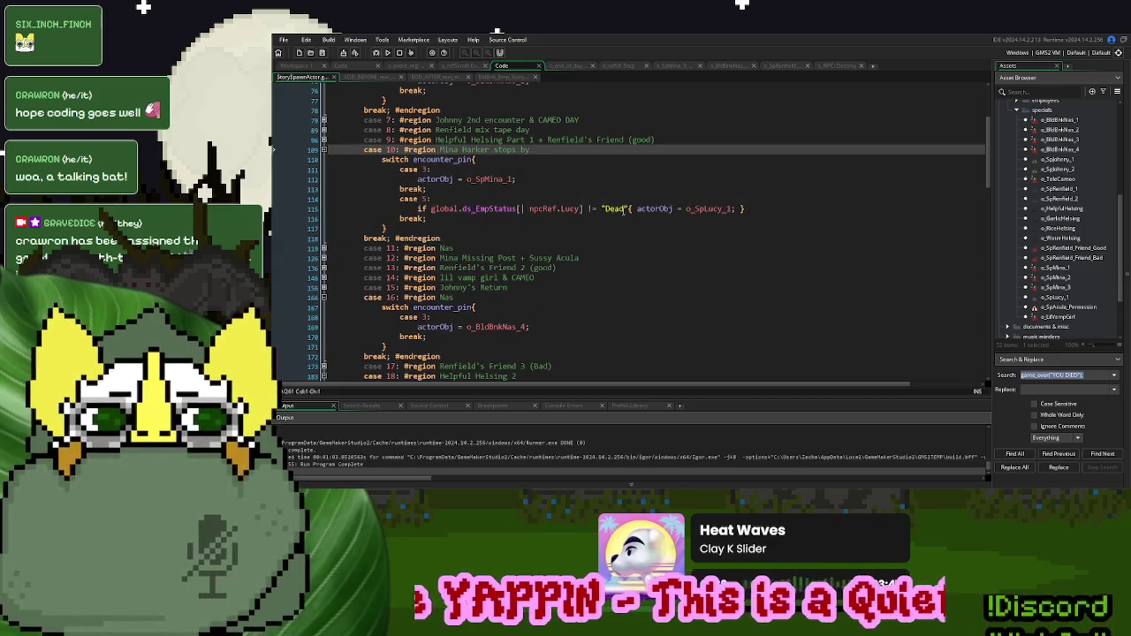
pyautogui.moveTo(633, 209); pyautogui.dragTo(413, 209)
pyautogui.hotkey('ctrl', 'c')
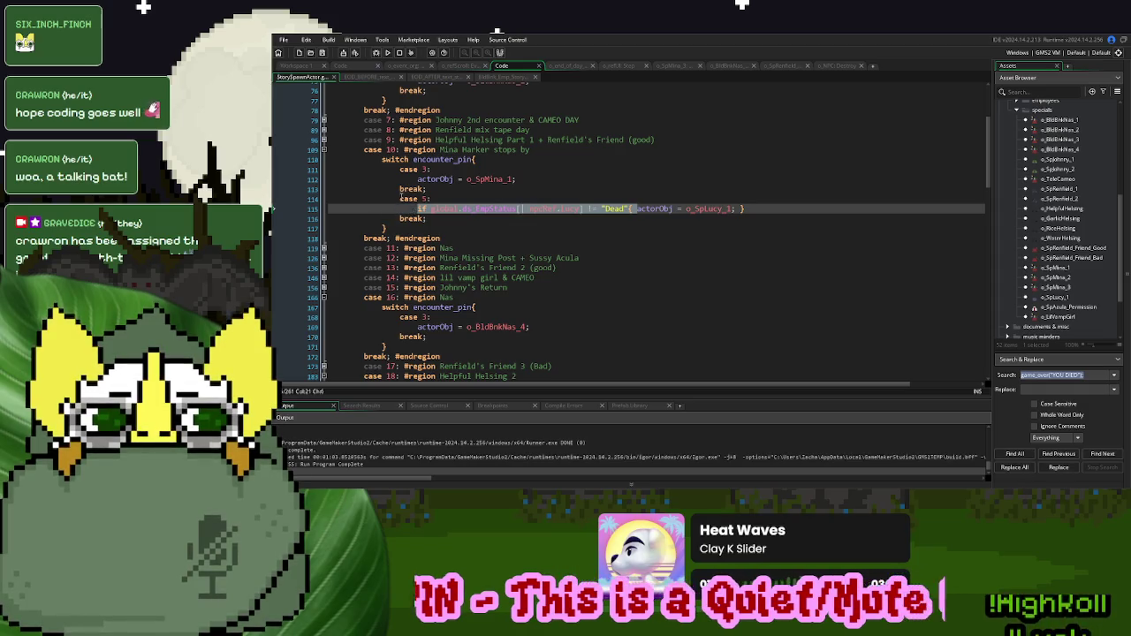
pyautogui.scroll(5, 402, 200)
# - Collapse all regions and guard the case 6 Nas spawn with the Lucy check and brace
pyautogui.rightClick(504, 173)
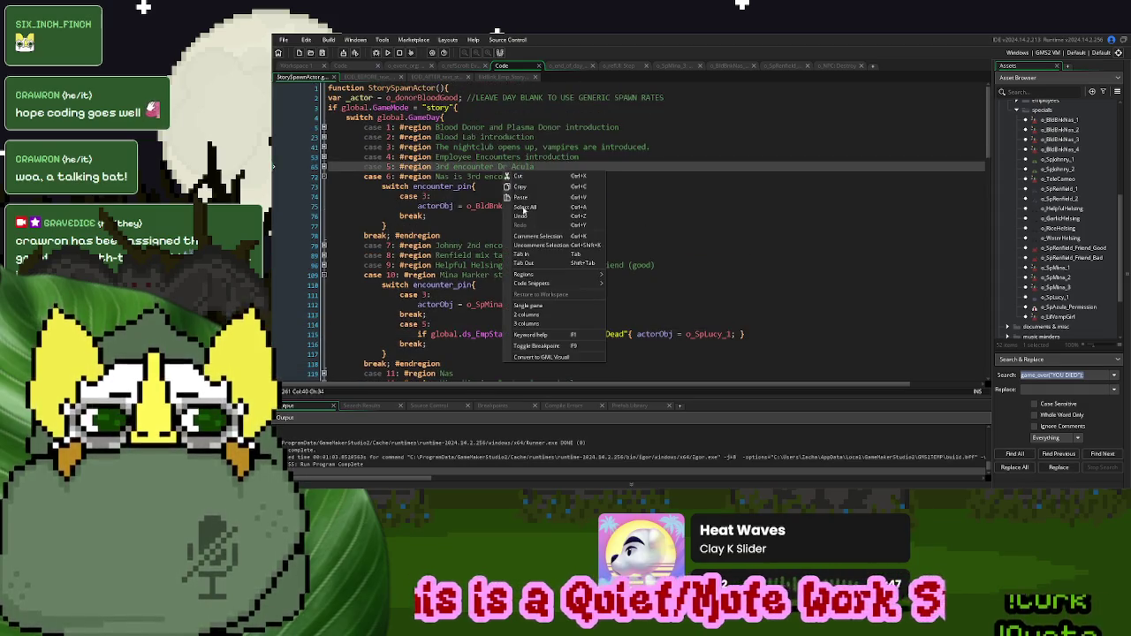
pyautogui.moveTo(565, 274)
pyautogui.click(645, 276)
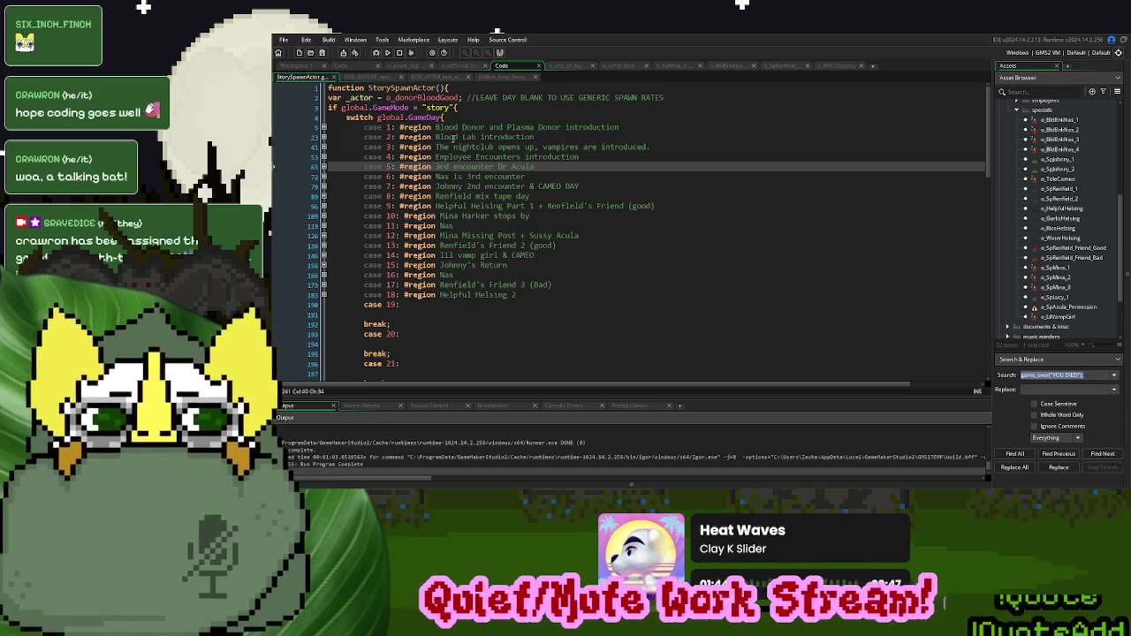
pyautogui.click(323, 157)
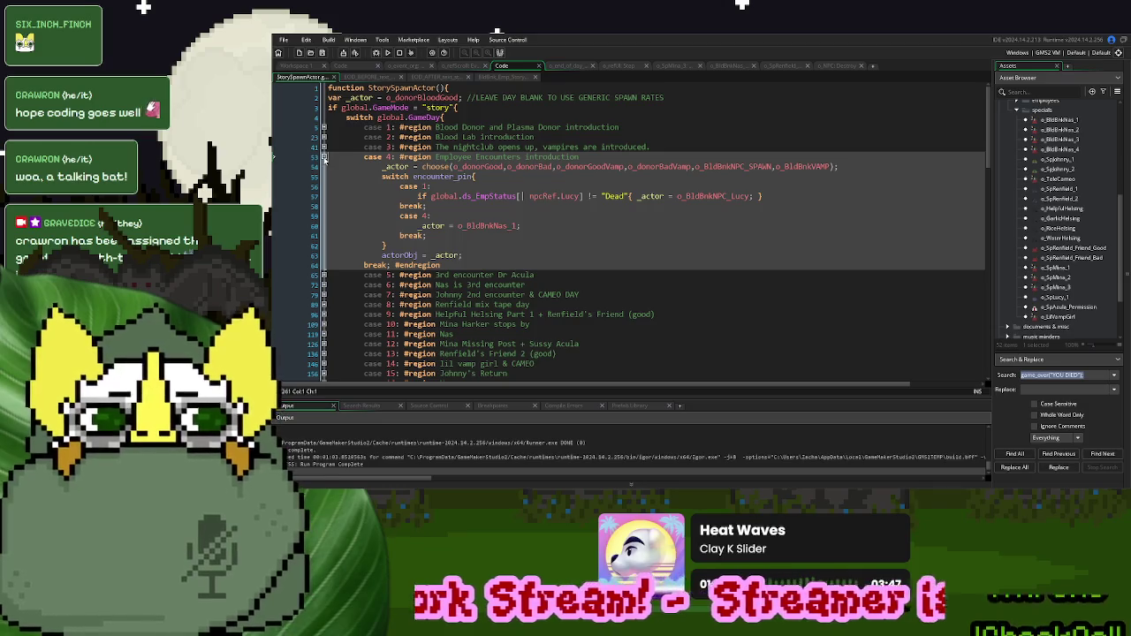
pyautogui.click(323, 157)
pyautogui.click(324, 166)
pyautogui.click(323, 166)
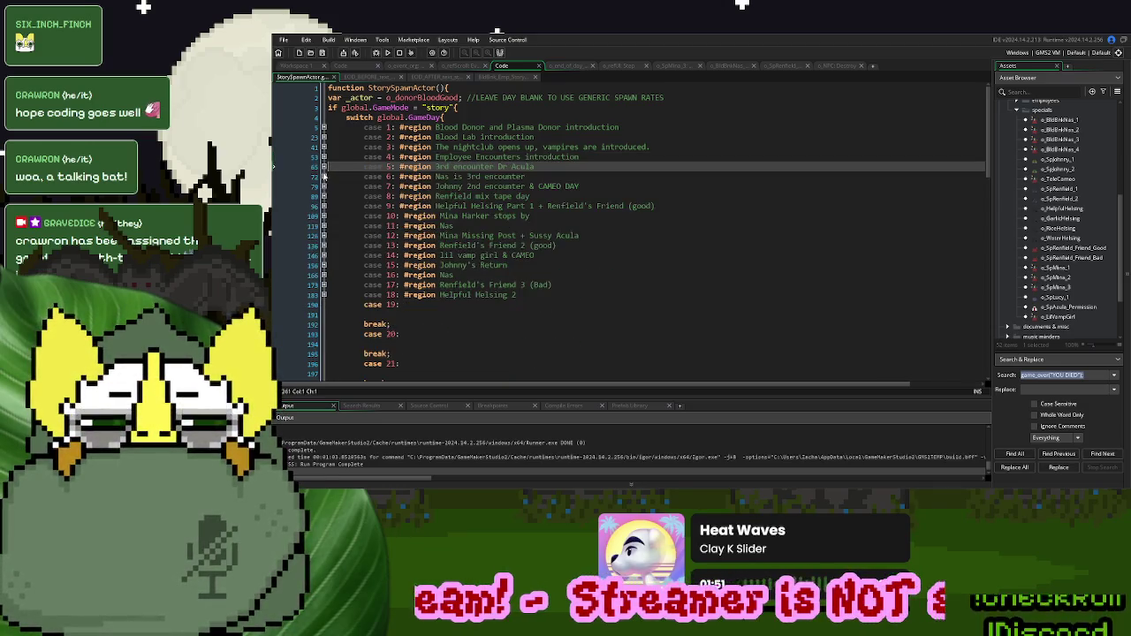
pyautogui.click(323, 176)
pyautogui.click(417, 205)
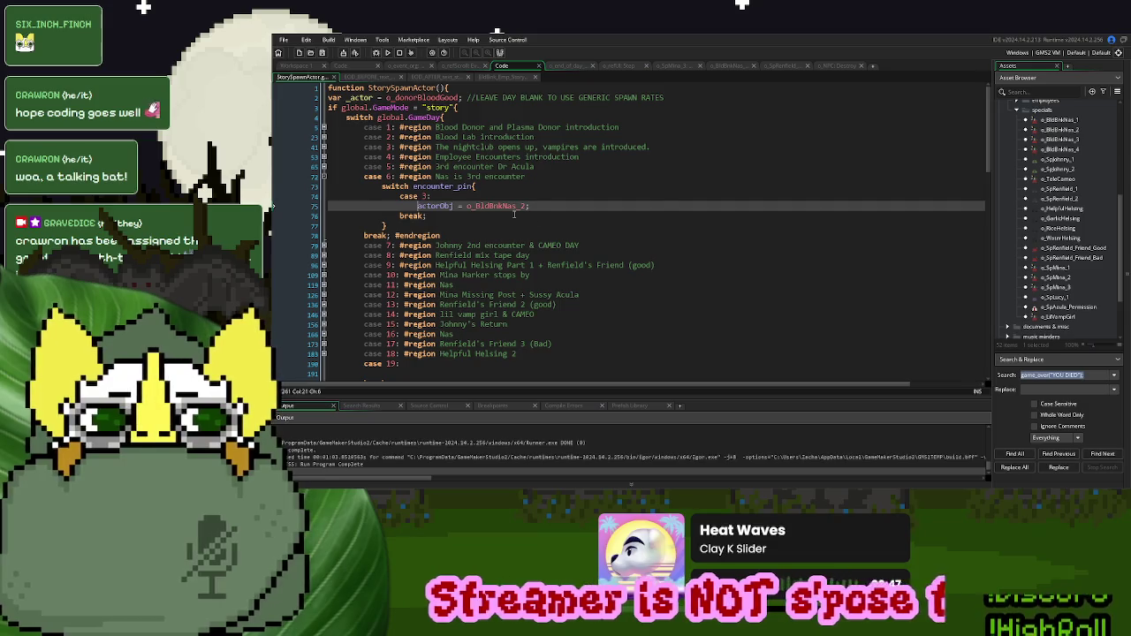
pyautogui.hotkey('ctrl', 'v')
pyautogui.click(774, 205)
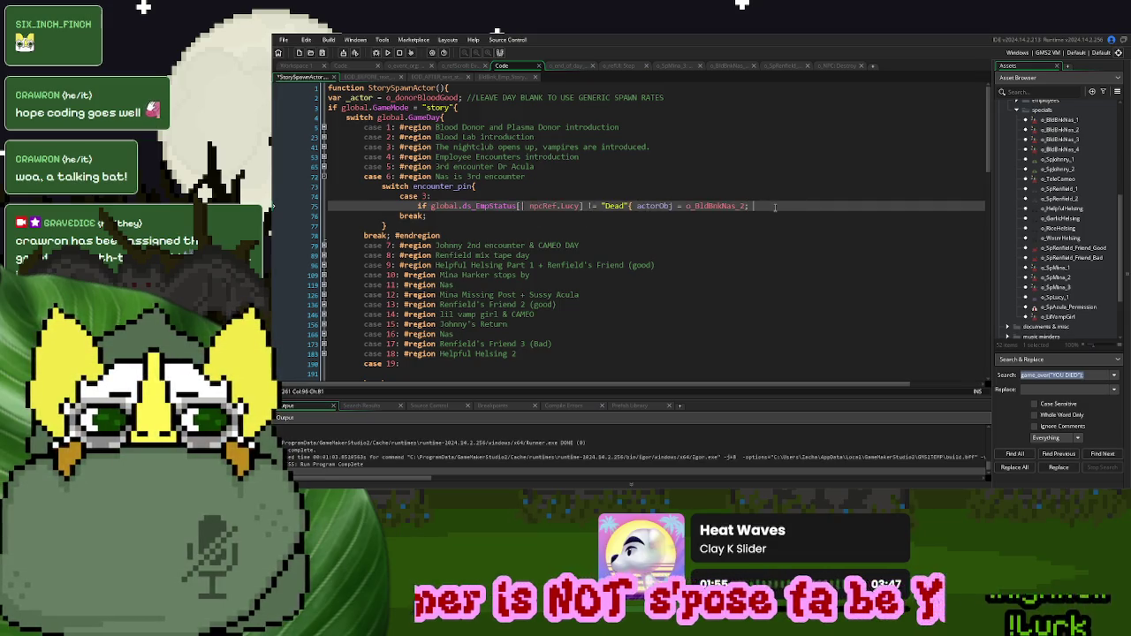
pyautogui.write('}')
pyautogui.click(323, 177)
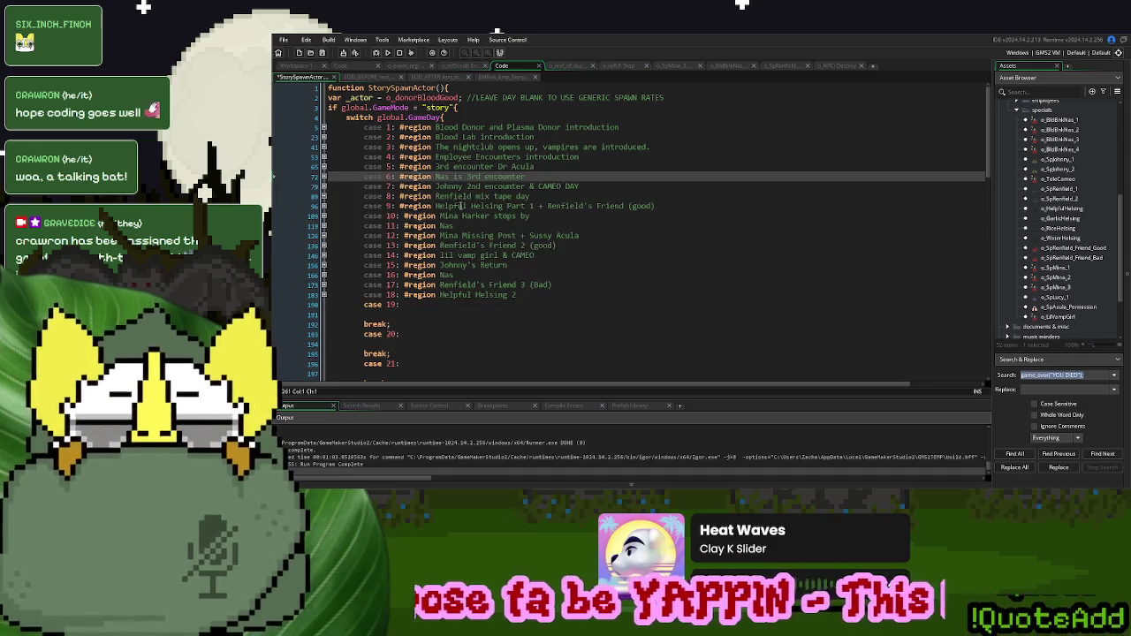
# - Guard the case 11 Nas spawn with the Lucy not-Dead check and closing brace
pyautogui.click(324, 225)
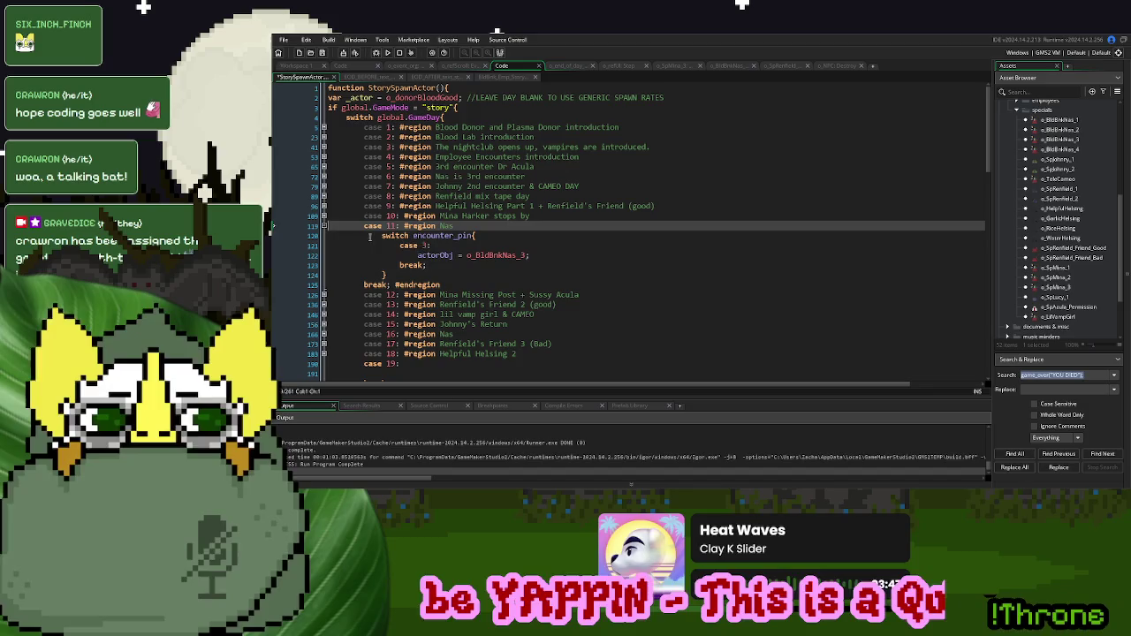
pyautogui.click(417, 255)
pyautogui.hotkey('ctrl', 'v')
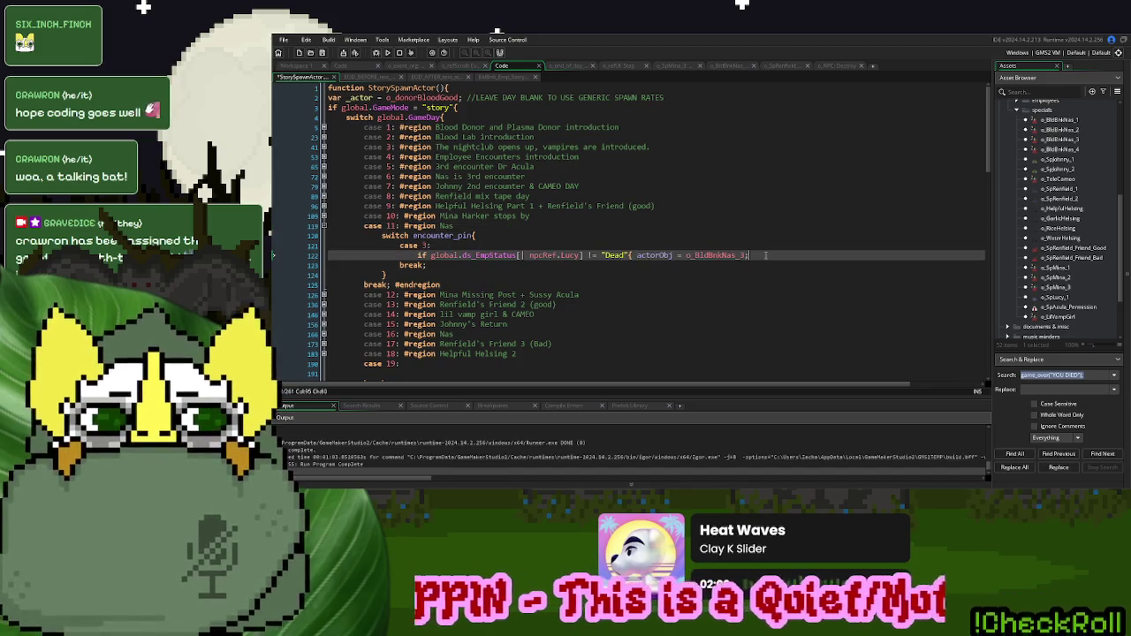
pyautogui.write('}')
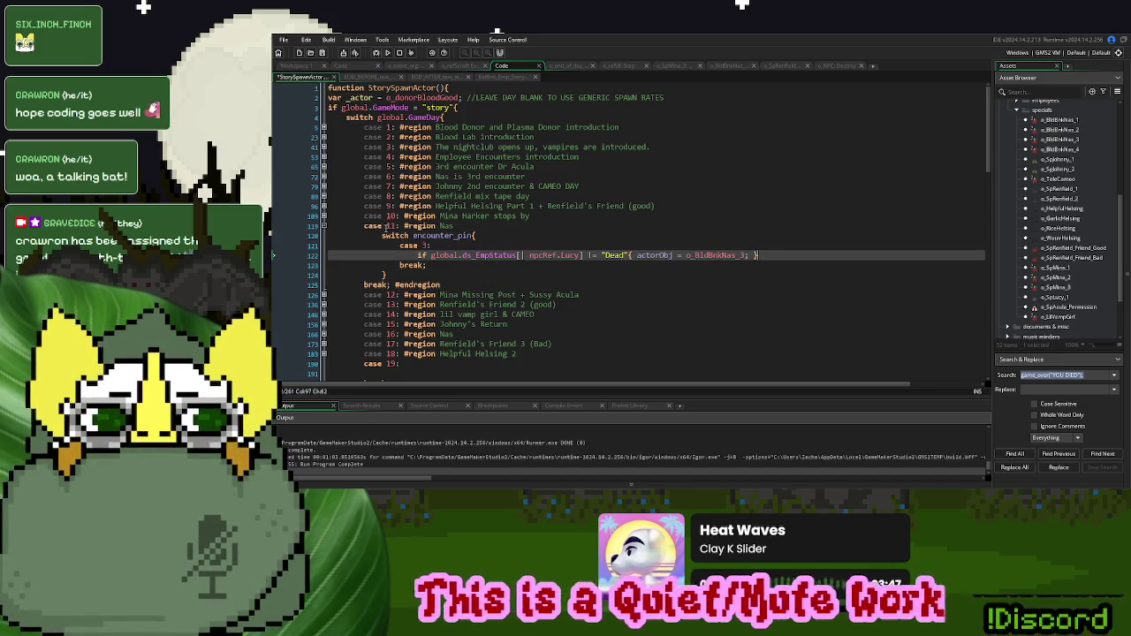
pyautogui.click(324, 225)
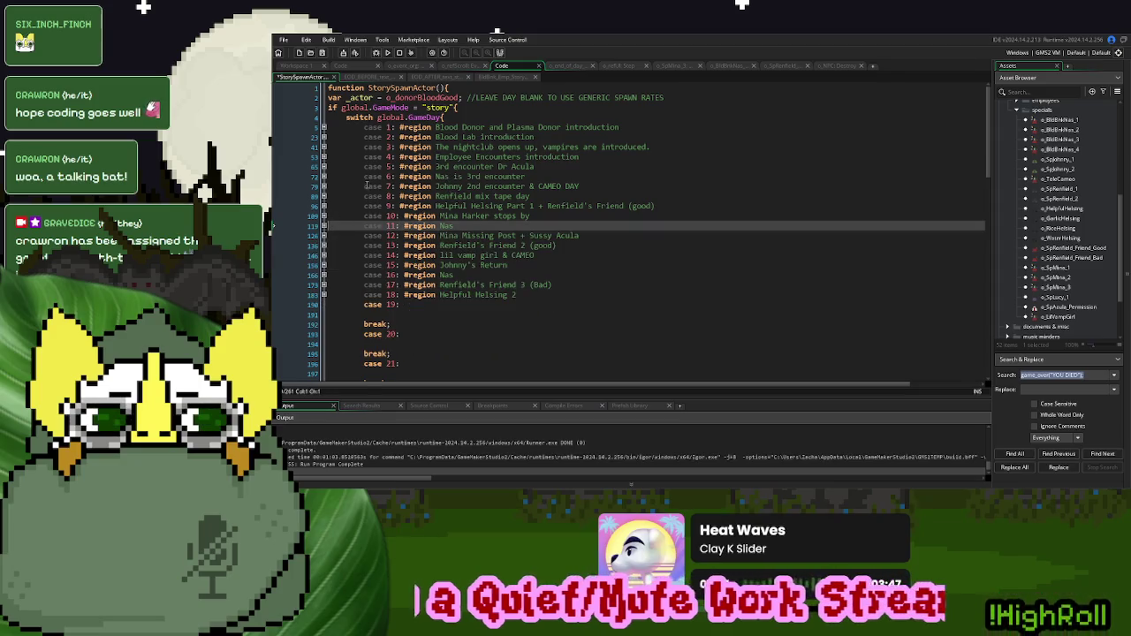
pyautogui.click(323, 176)
pyautogui.click(323, 176)
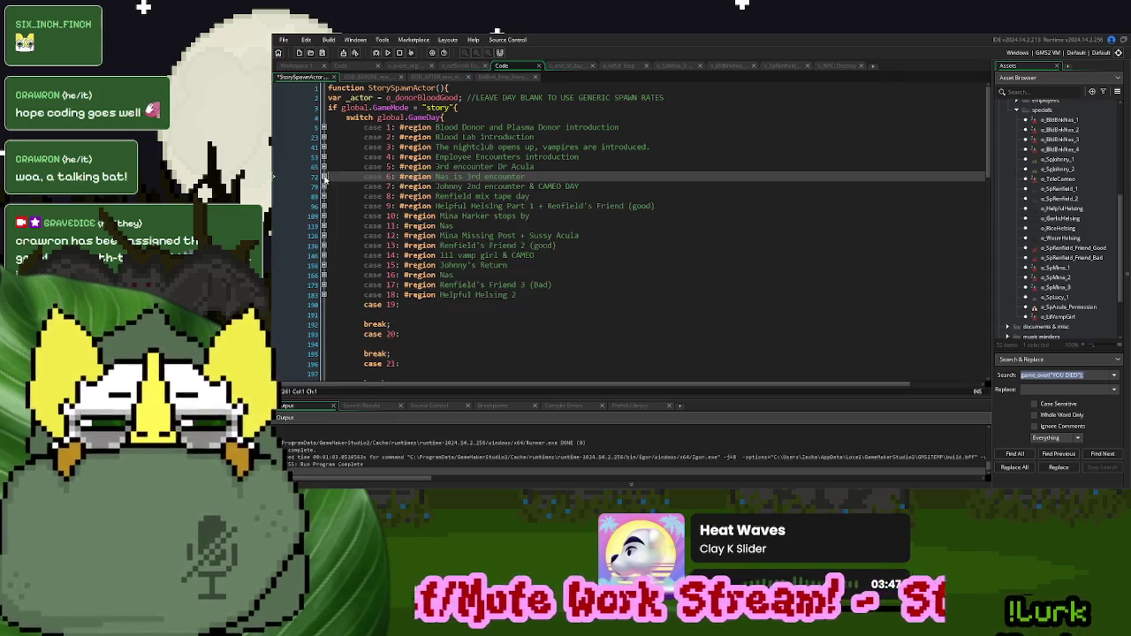
# - Guard the case 4 _actor assignment on line 60 with the Lucy check and brace
pyautogui.click(323, 156)
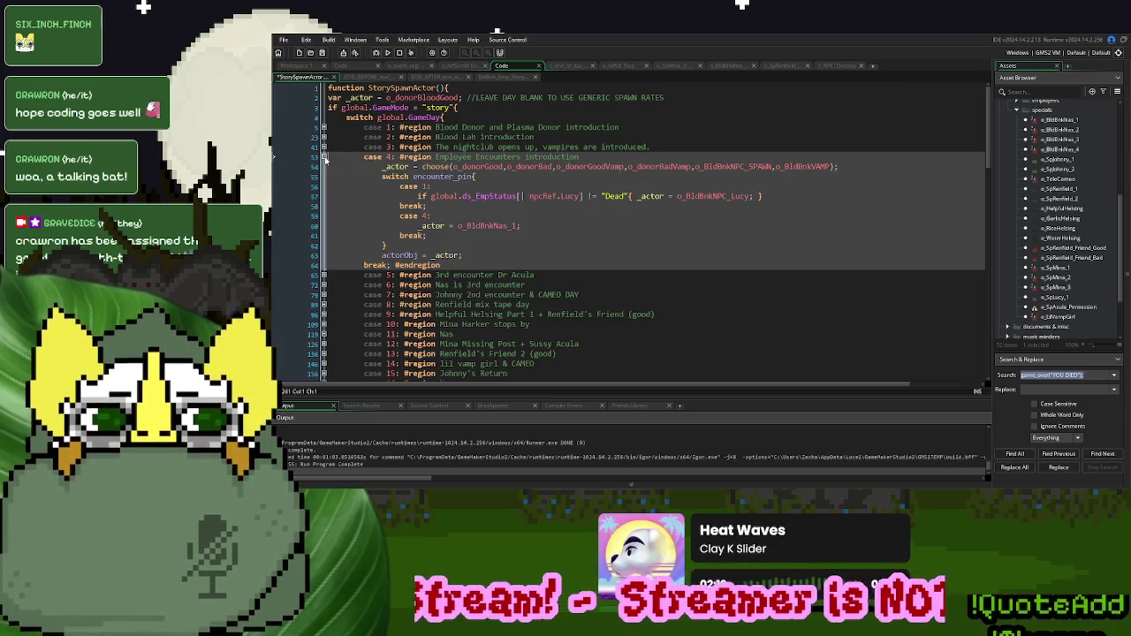
pyautogui.click(408, 225)
pyautogui.hotkey('ctrl', 'v')
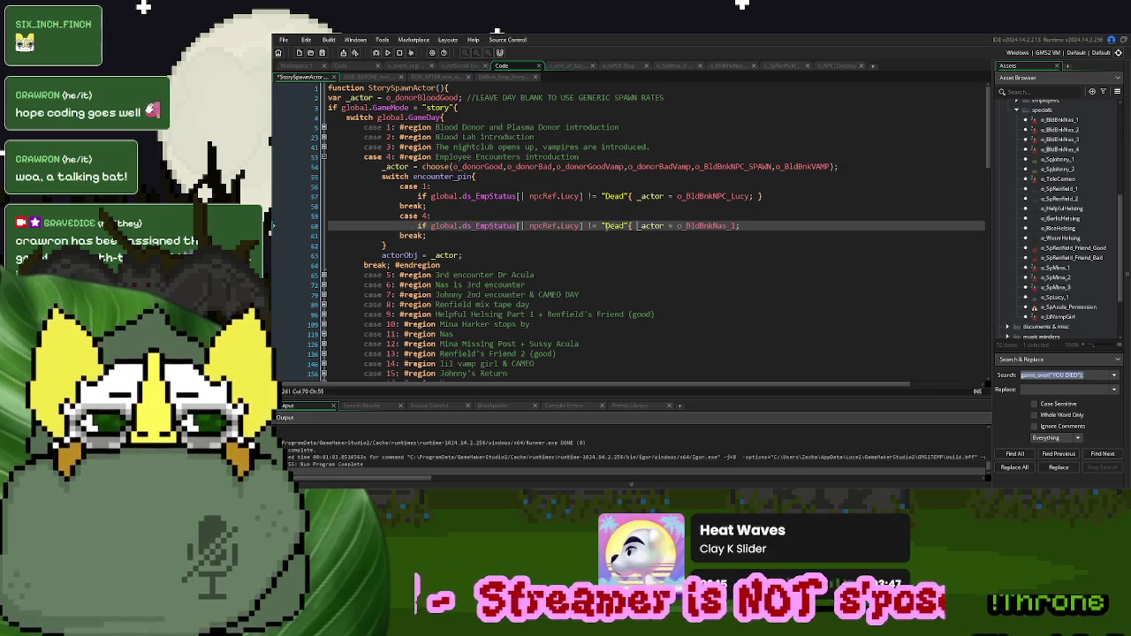
pyautogui.click(777, 227)
pyautogui.write('}')
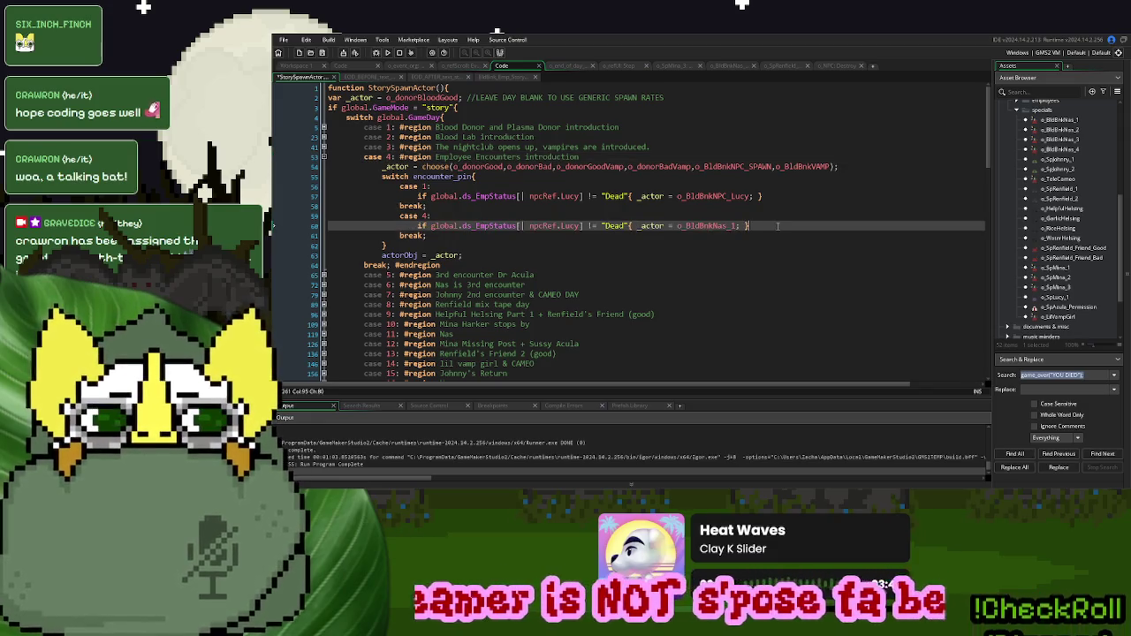
pyautogui.click(324, 156)
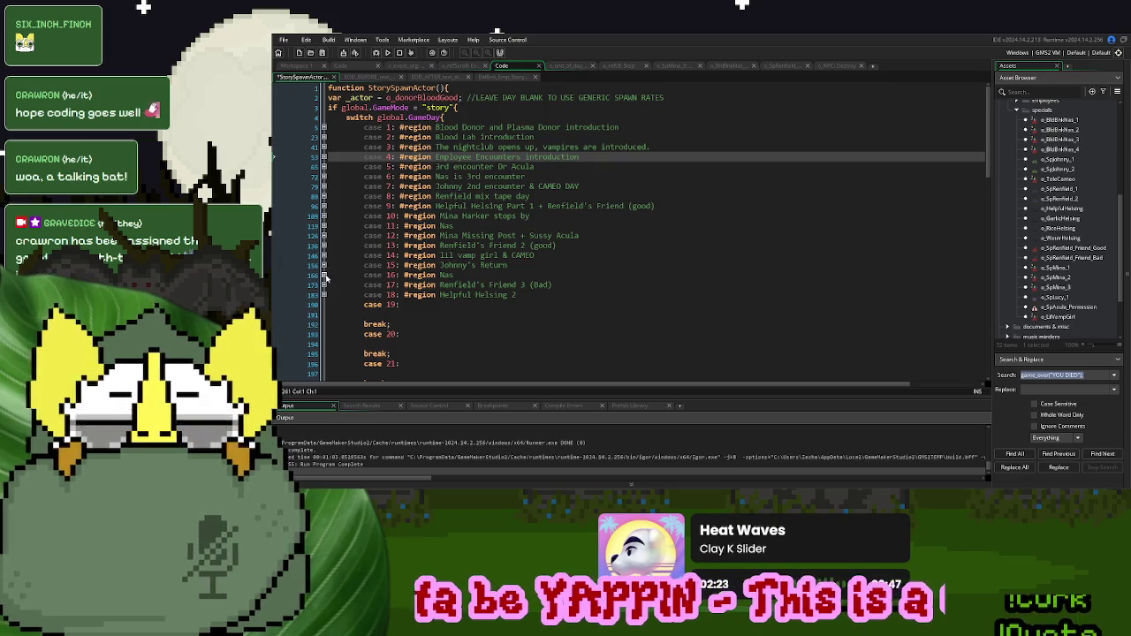
# - Close the case 16 Nas spawn's Lucy check with a brace, so o_BldBnkNas_4 needs Lucy alive
pyautogui.click(323, 275)
pyautogui.click(637, 304)
pyautogui.click(765, 304)
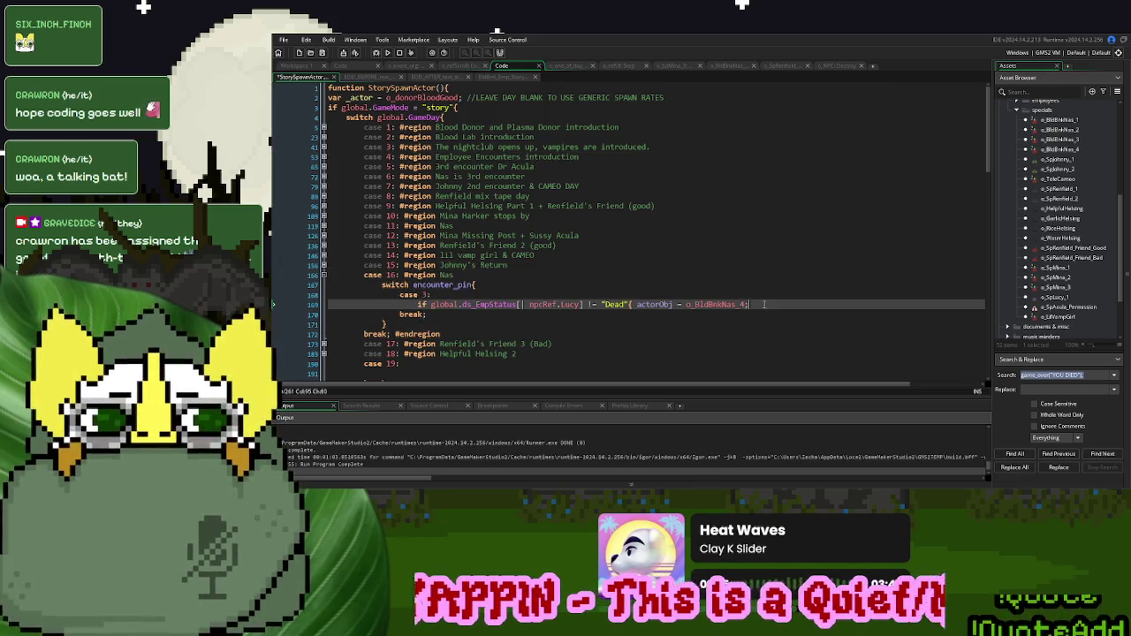
pyautogui.write('}')
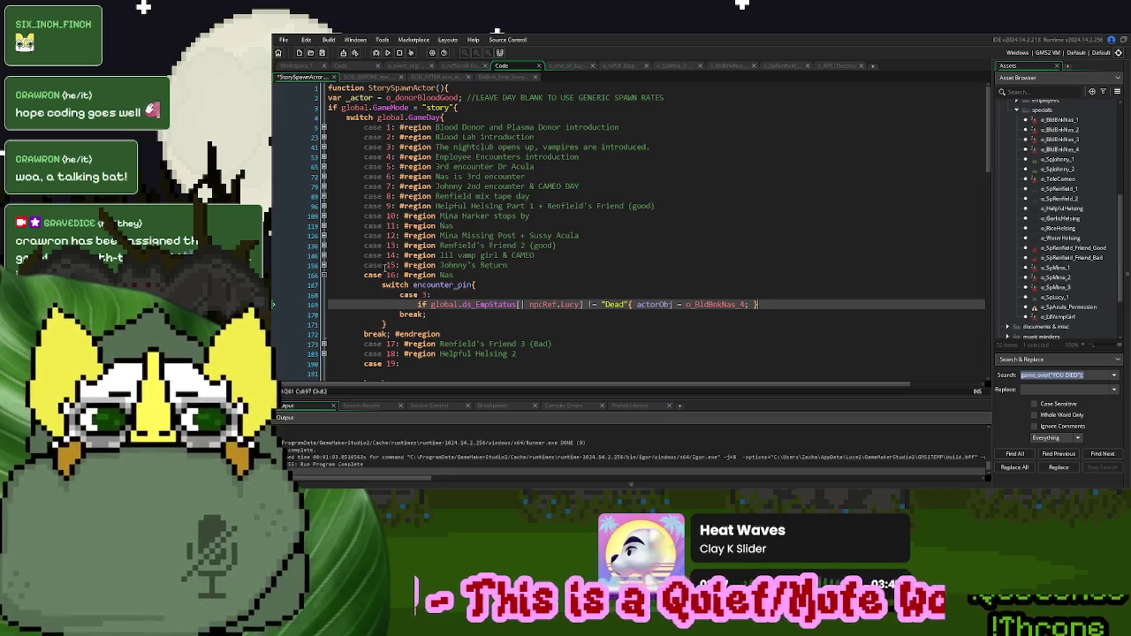
pyautogui.click(323, 275)
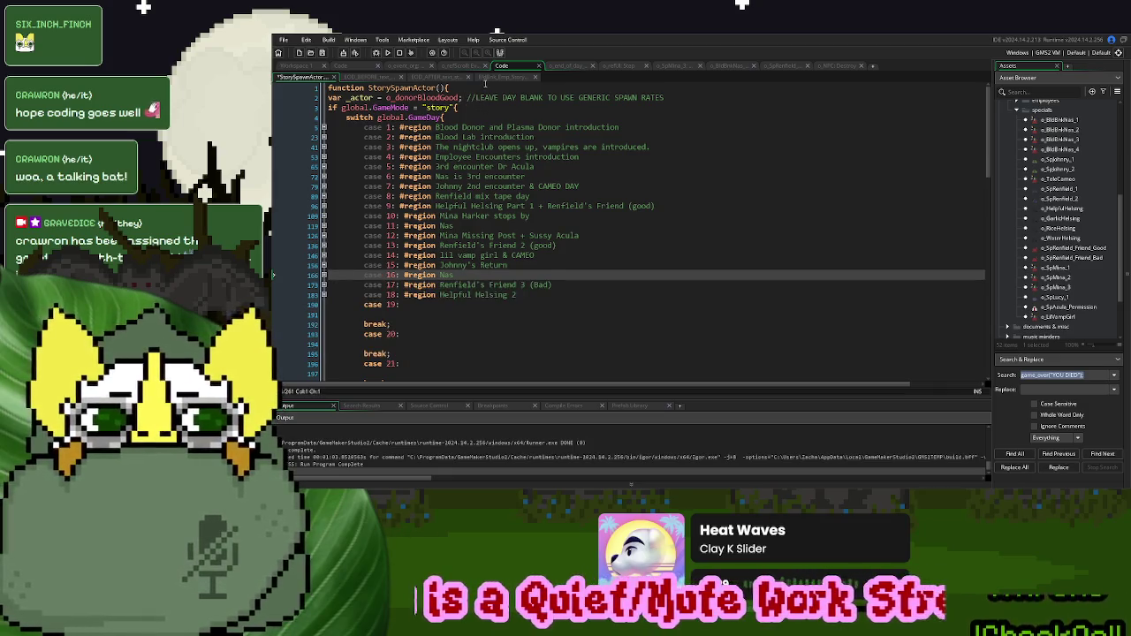
pyautogui.click(487, 79)
pyautogui.click(306, 77)
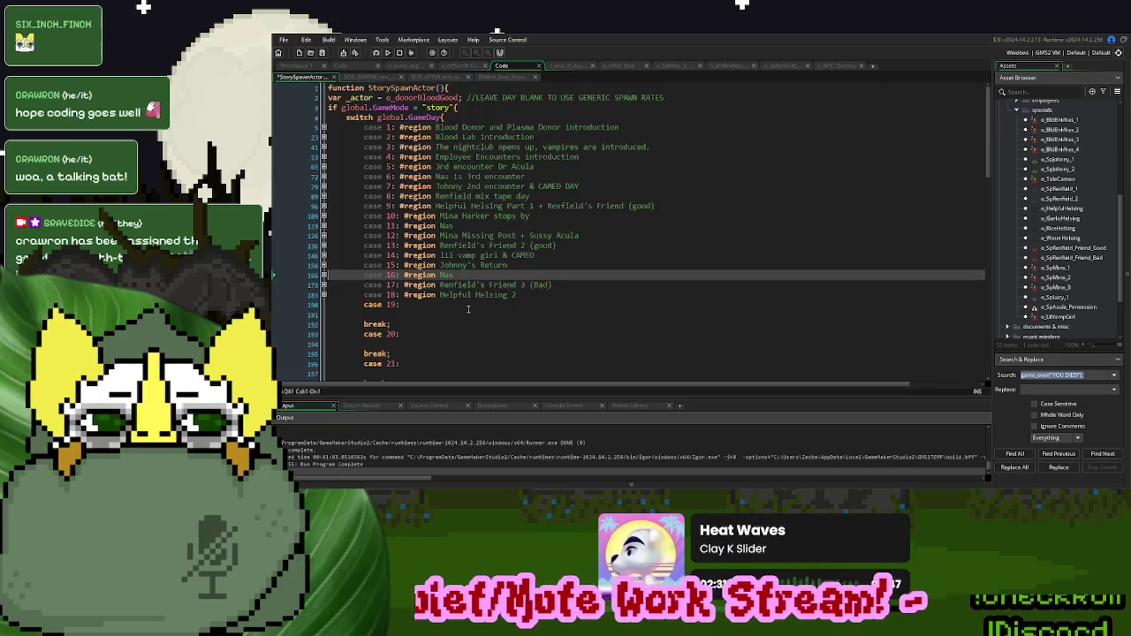
pyautogui.click(469, 310)
pyautogui.scroll(-8, 469, 310)
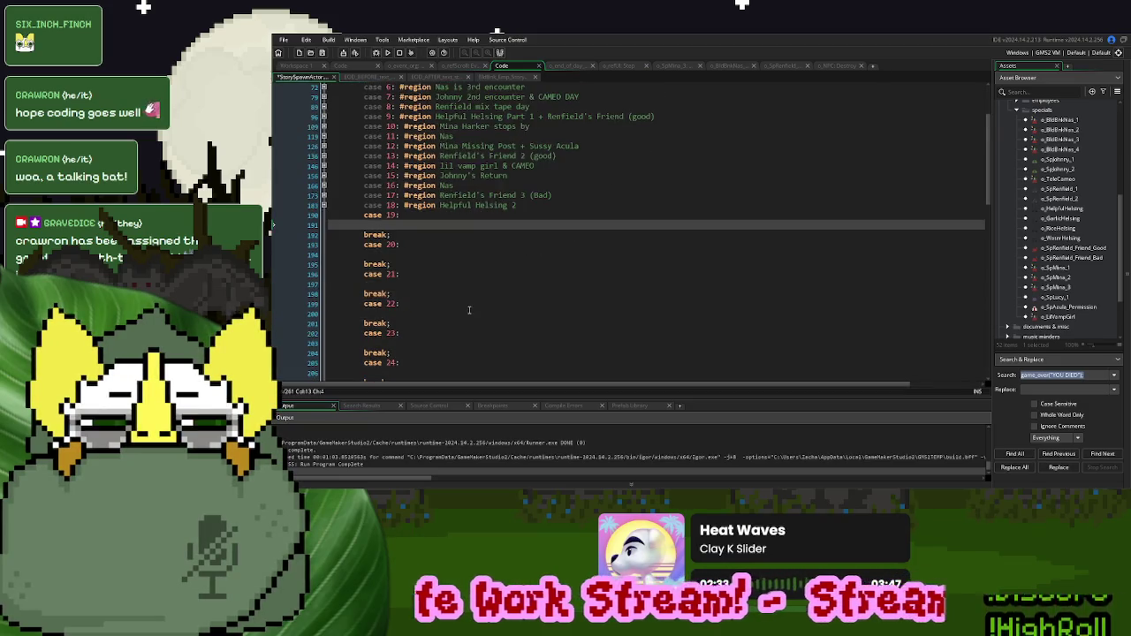
pyautogui.scroll(8, 473, 287)
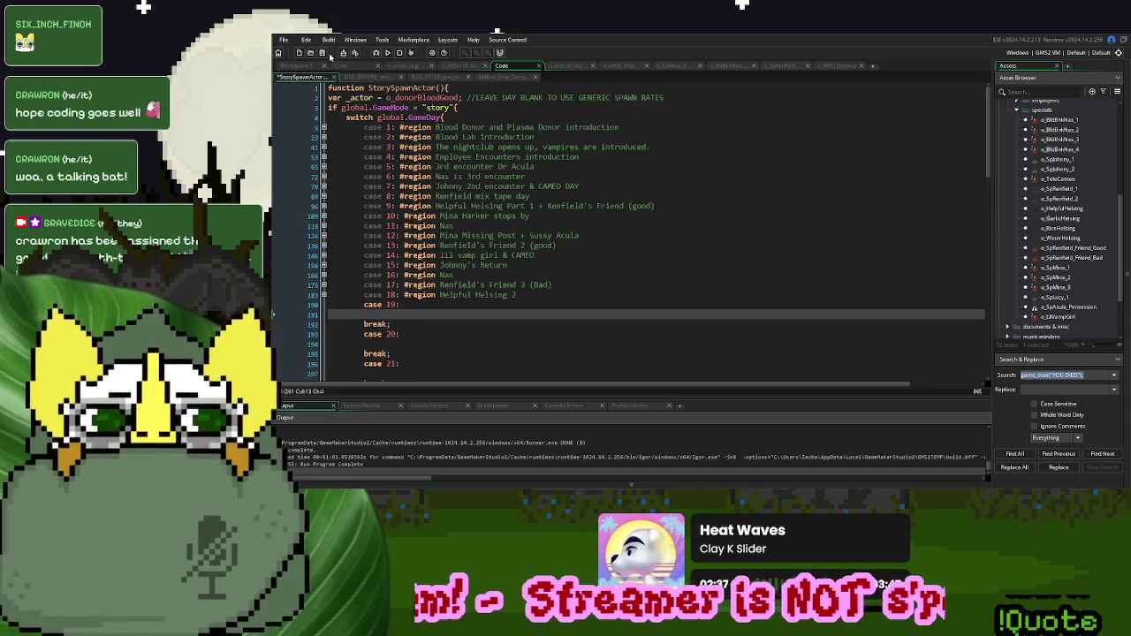
pyautogui.click(663, 223)
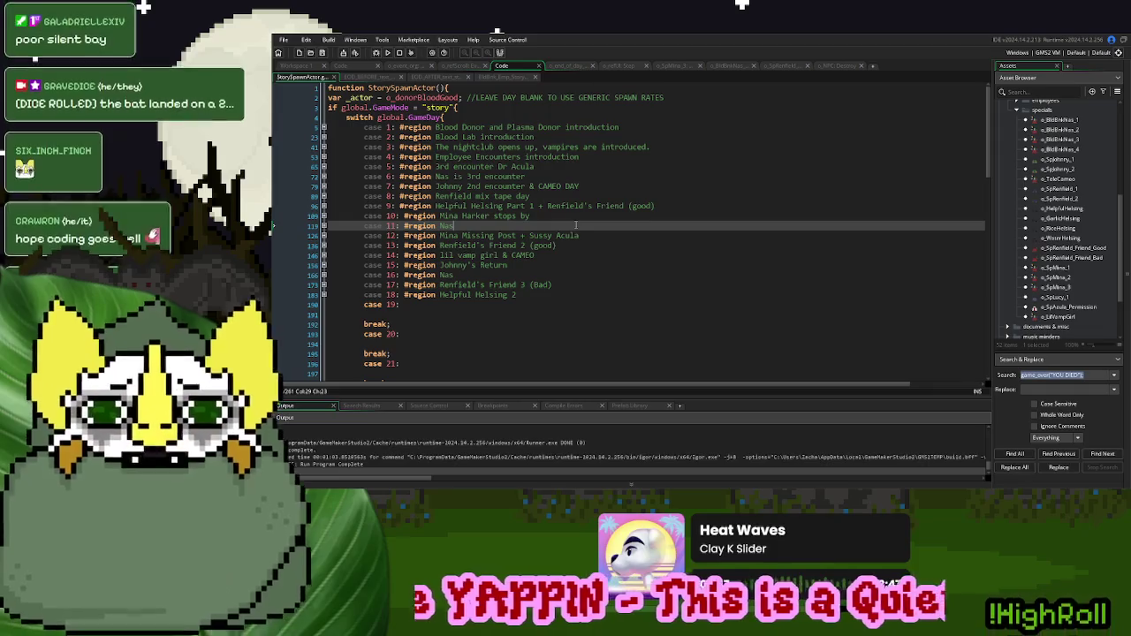
pyautogui.click(407, 315)
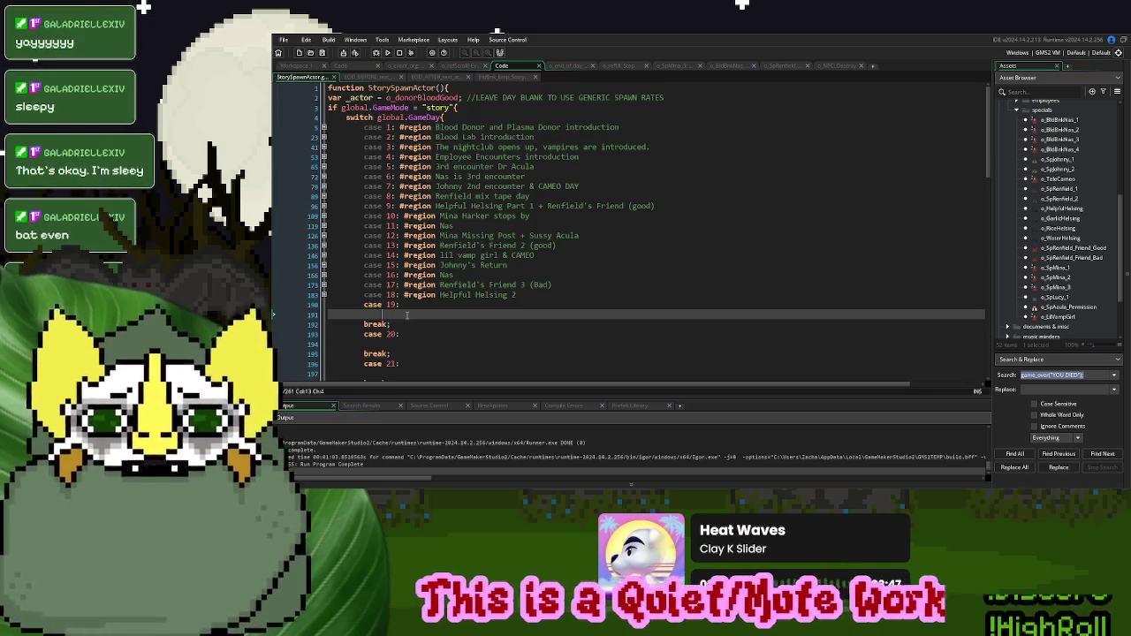
pyautogui.scroll(-15, 406, 314)
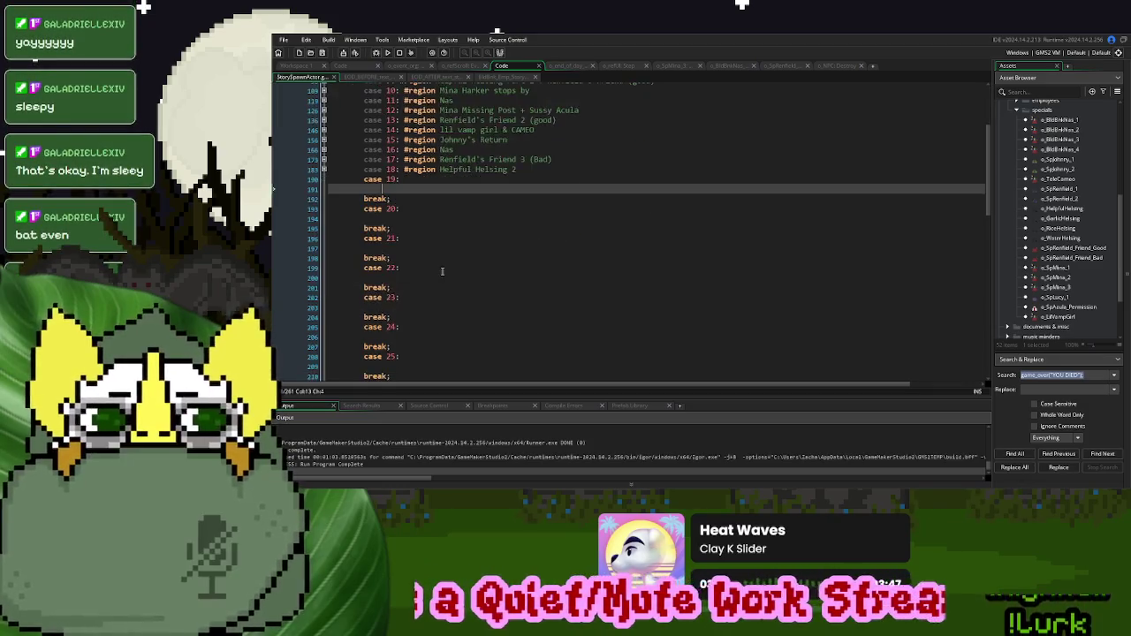
pyautogui.scroll(15, 442, 269)
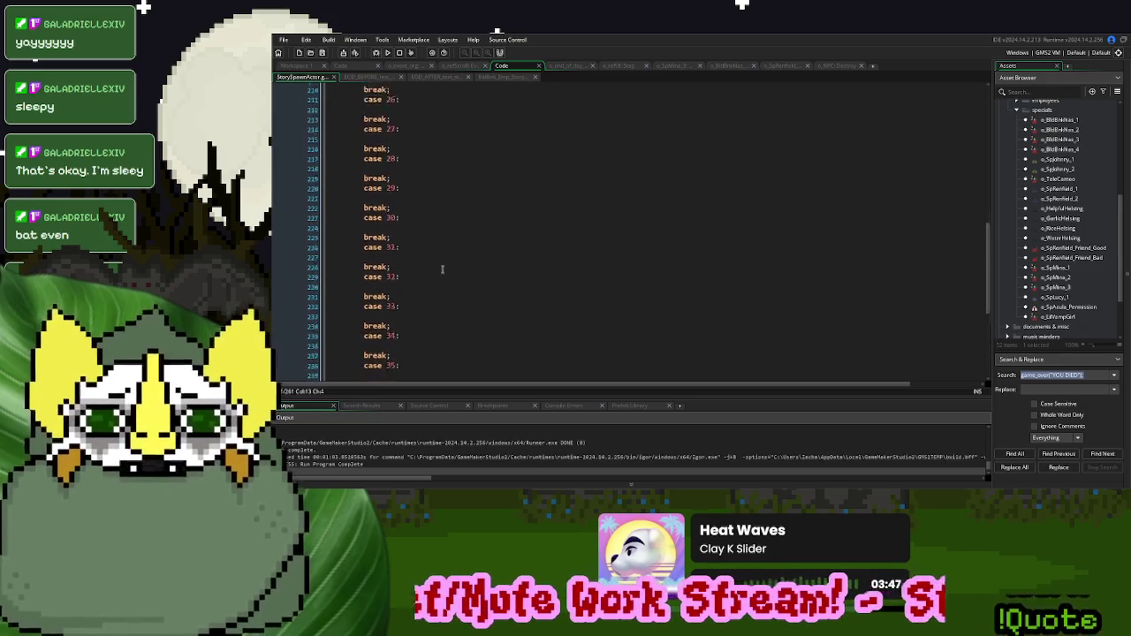